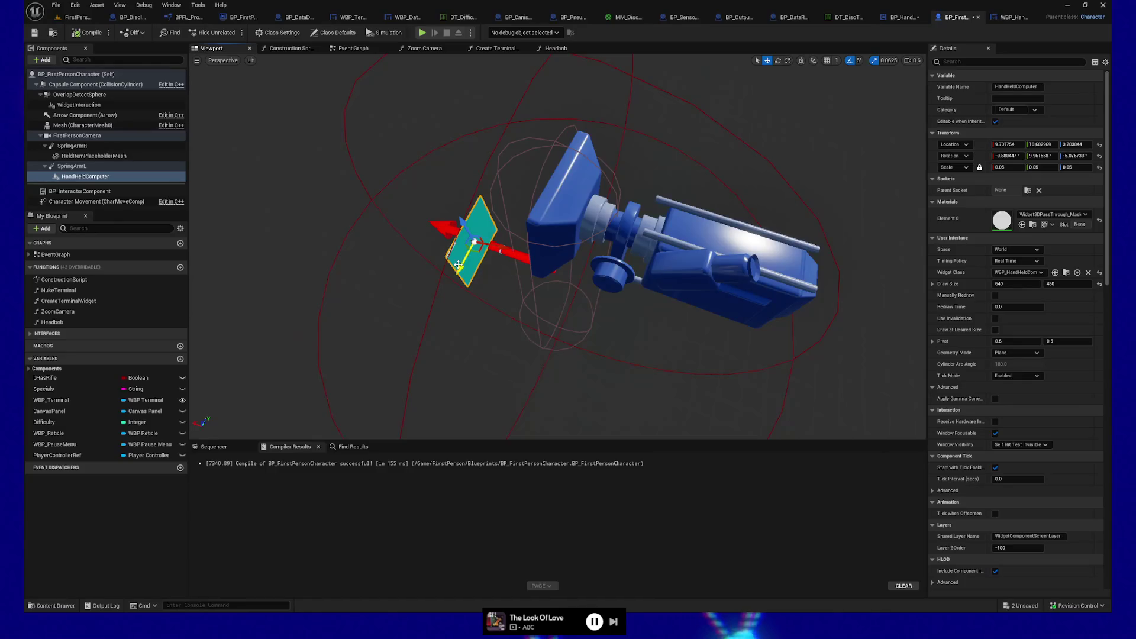
Rotate the HandheldComputer component to a new yaw and compile the character Blueprint
{"action": "key", "text": "e"}
{"action": "left_click_drag", "start_coordinate": [516, 256], "coordinate": [508, 254]}
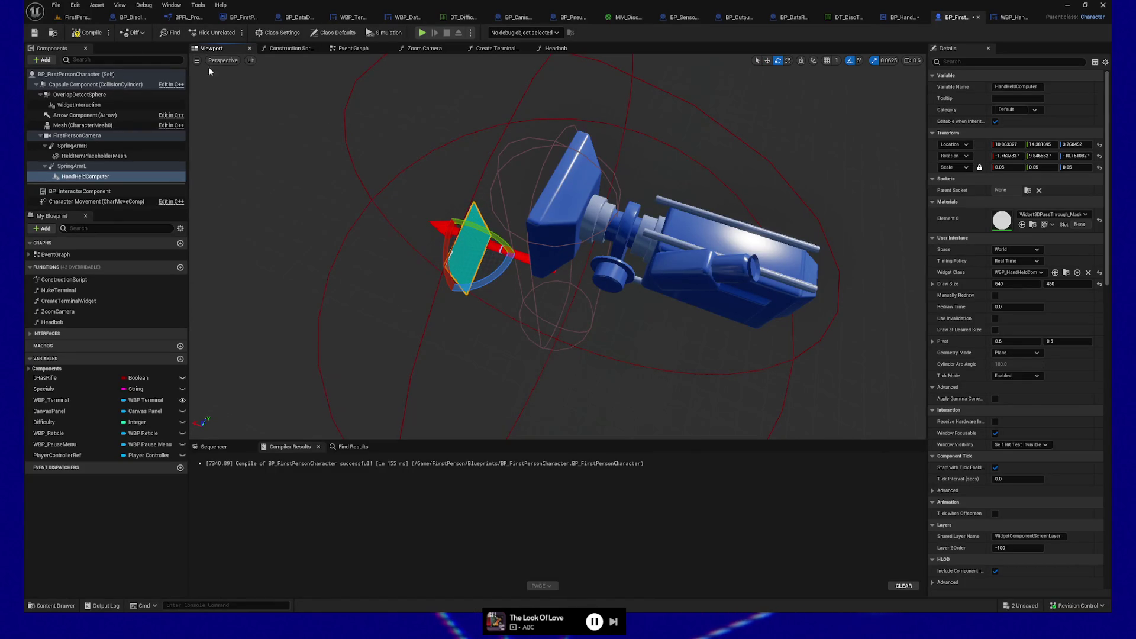
{"action": "left_click", "coordinate": [34, 34]}
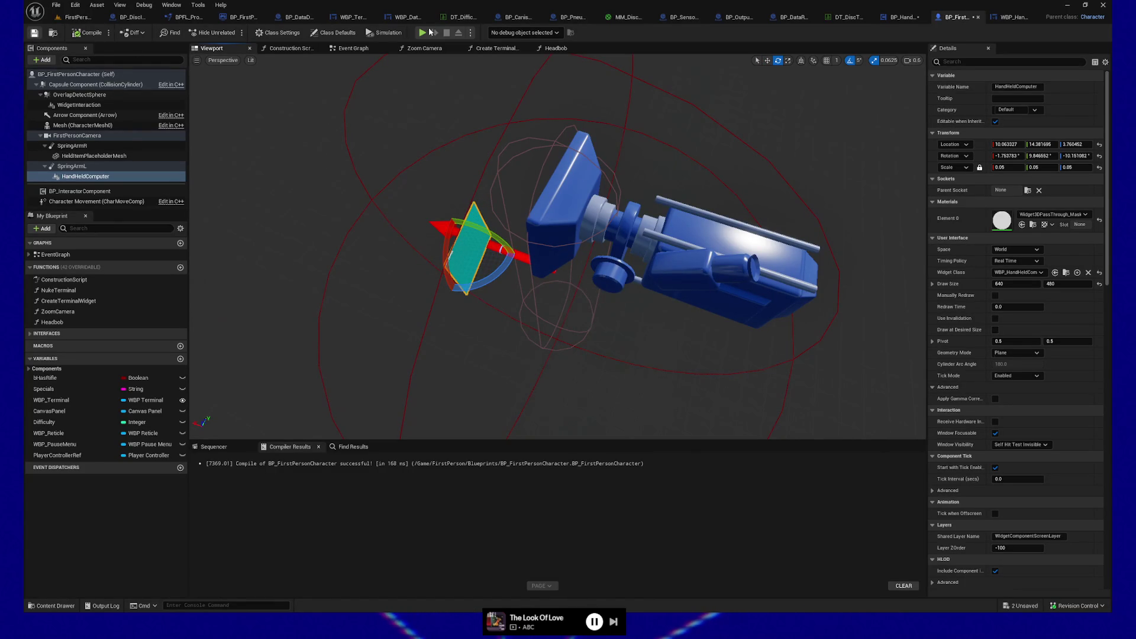
Play-test the change, quit to the editor, and select the Text Block in WBP_HandHeldComputer
{"action": "key", "text": "alt+p"}
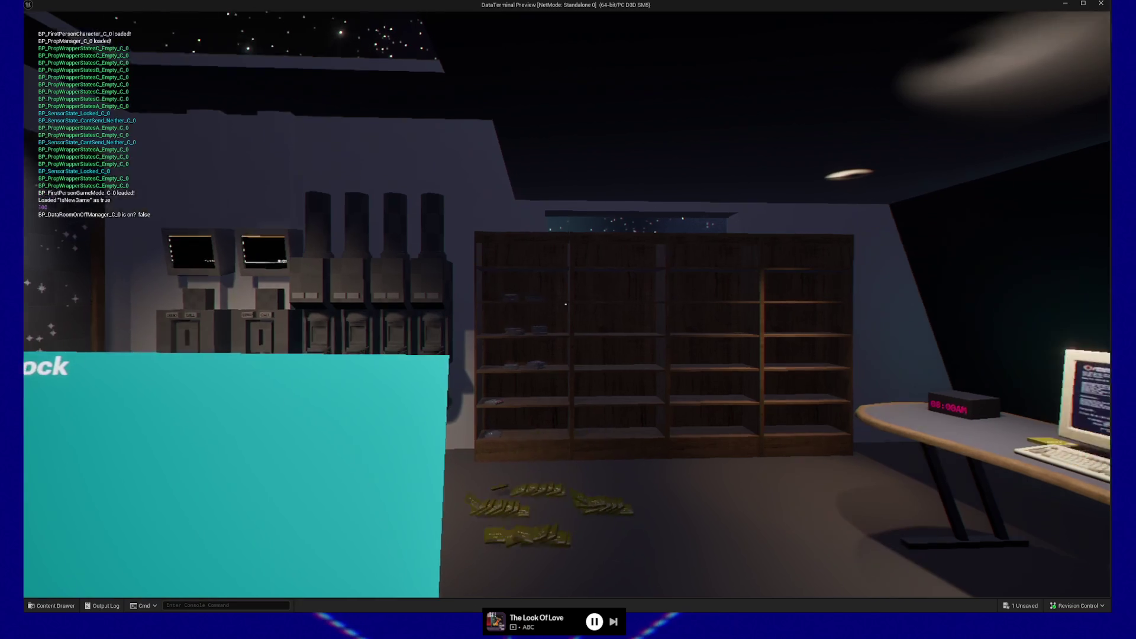
{"action": "key", "text": "Escape"}
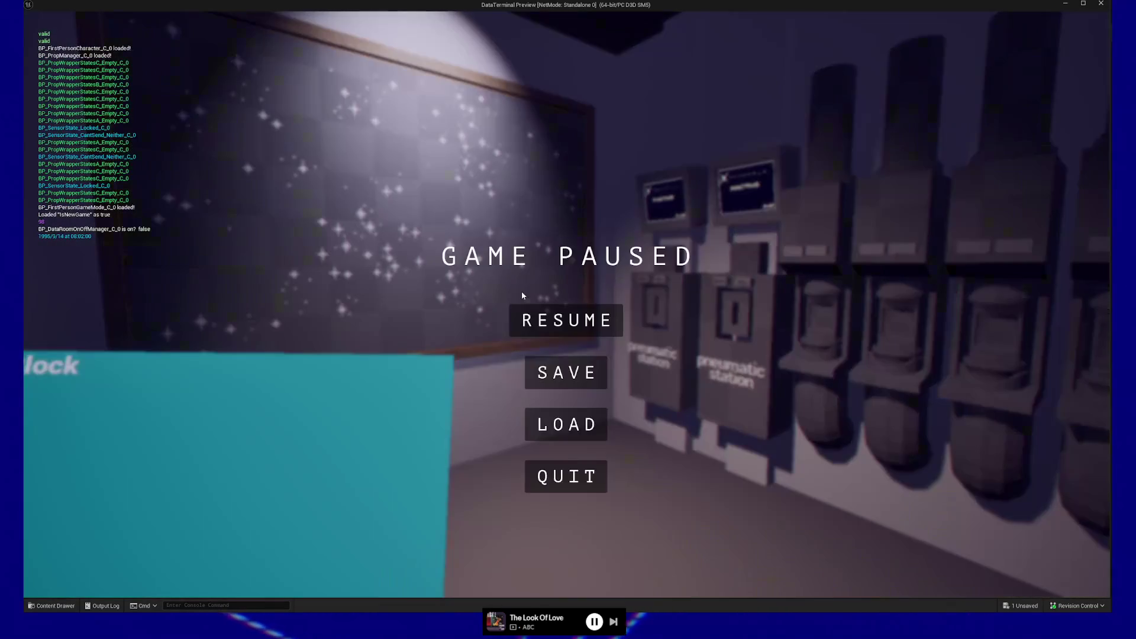
{"action": "left_click", "coordinate": [566, 474]}
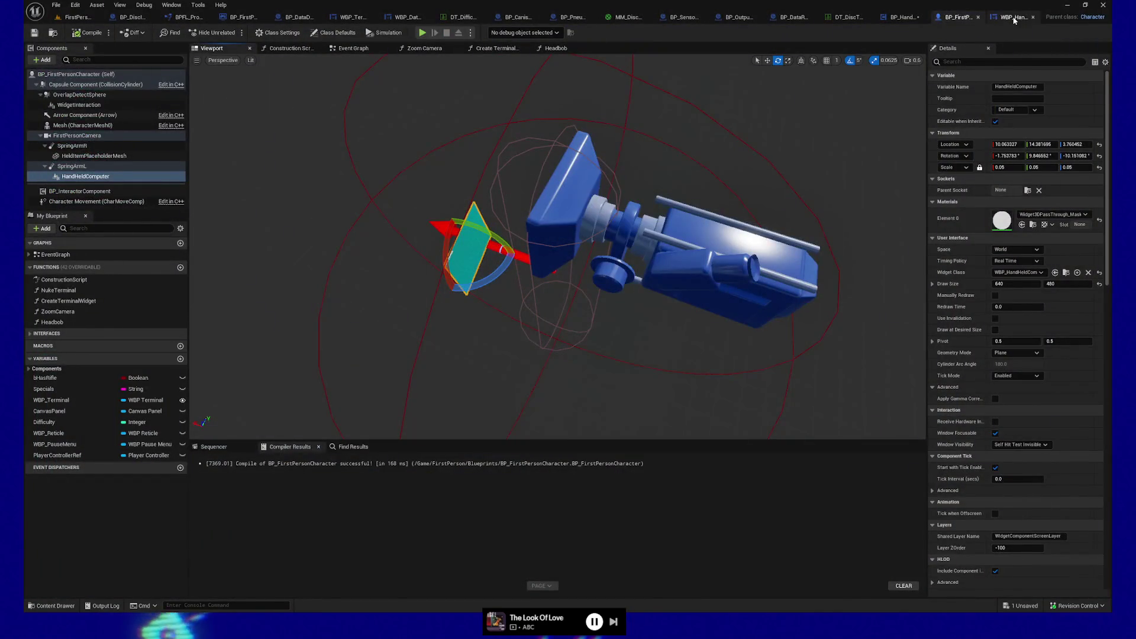
{"action": "left_click", "coordinate": [1013, 17]}
{"action": "left_click", "coordinate": [492, 200]}
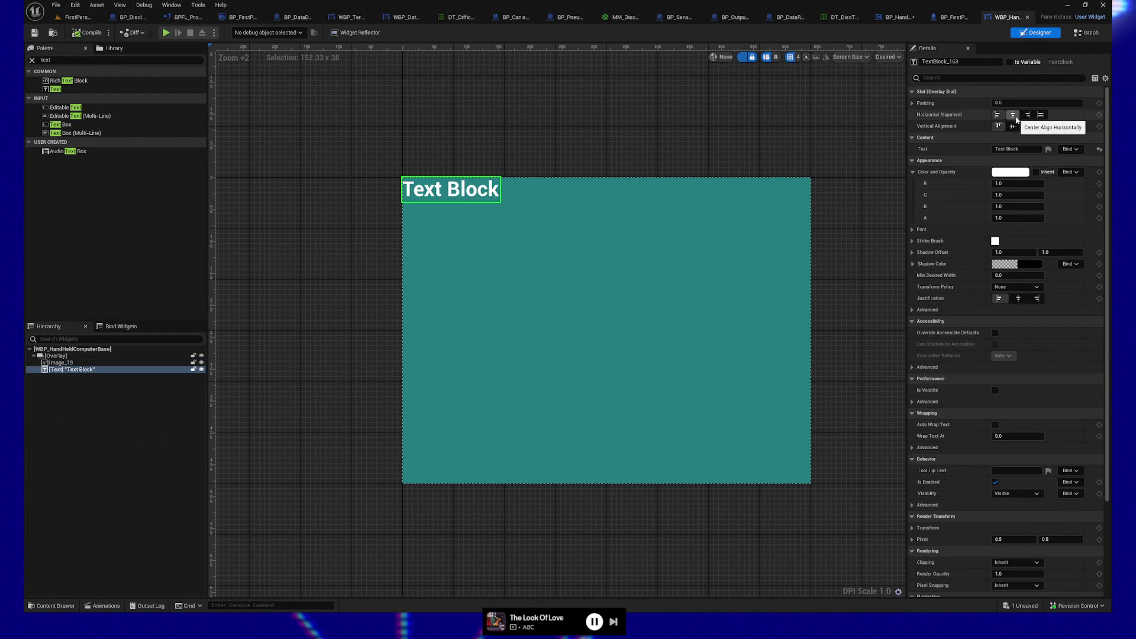
Centre the Text Block horizontally and vertically, and enter the new chat-listing sentence as its text
{"action": "left_click", "coordinate": [1014, 117]}
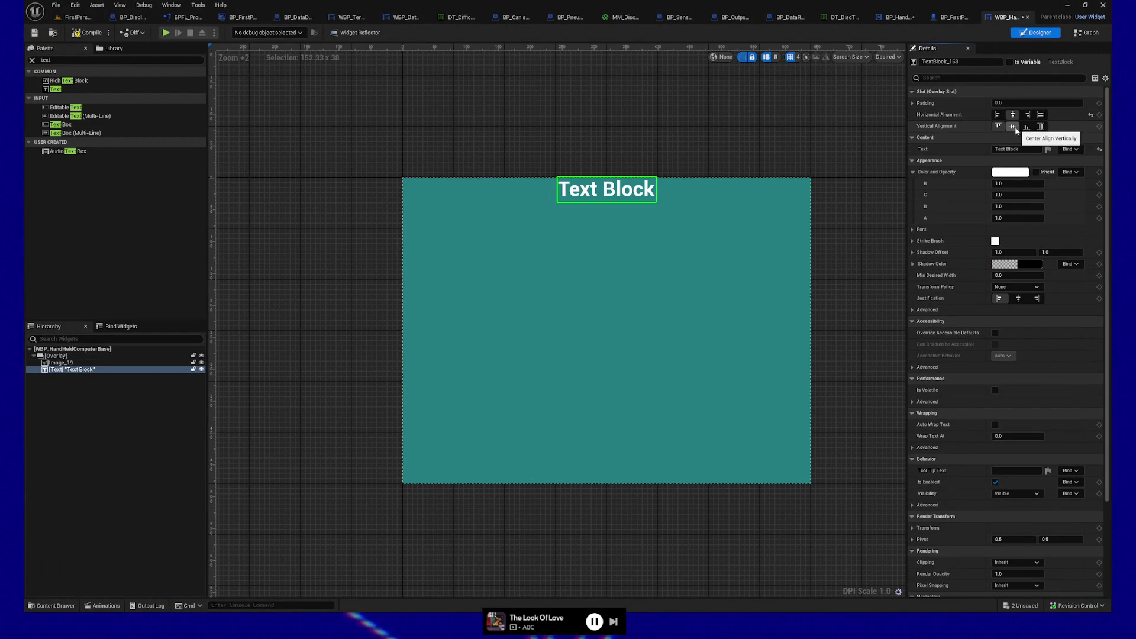
{"action": "left_click", "coordinate": [1013, 127]}
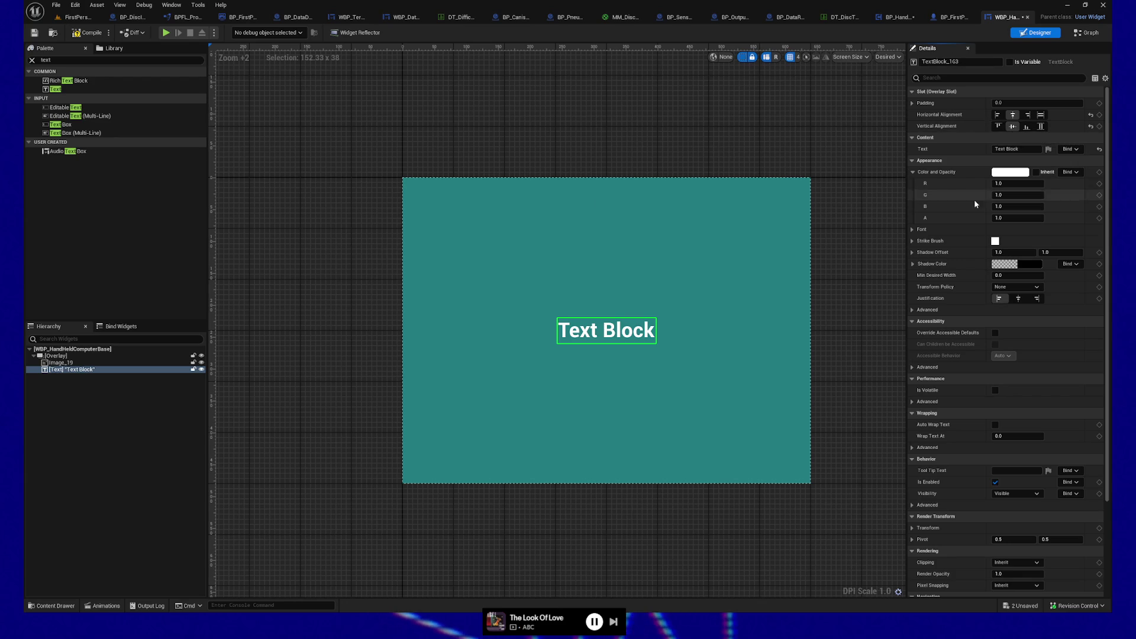
{"action": "left_click", "coordinate": [1070, 149]}
{"action": "left_click", "coordinate": [1017, 149]}
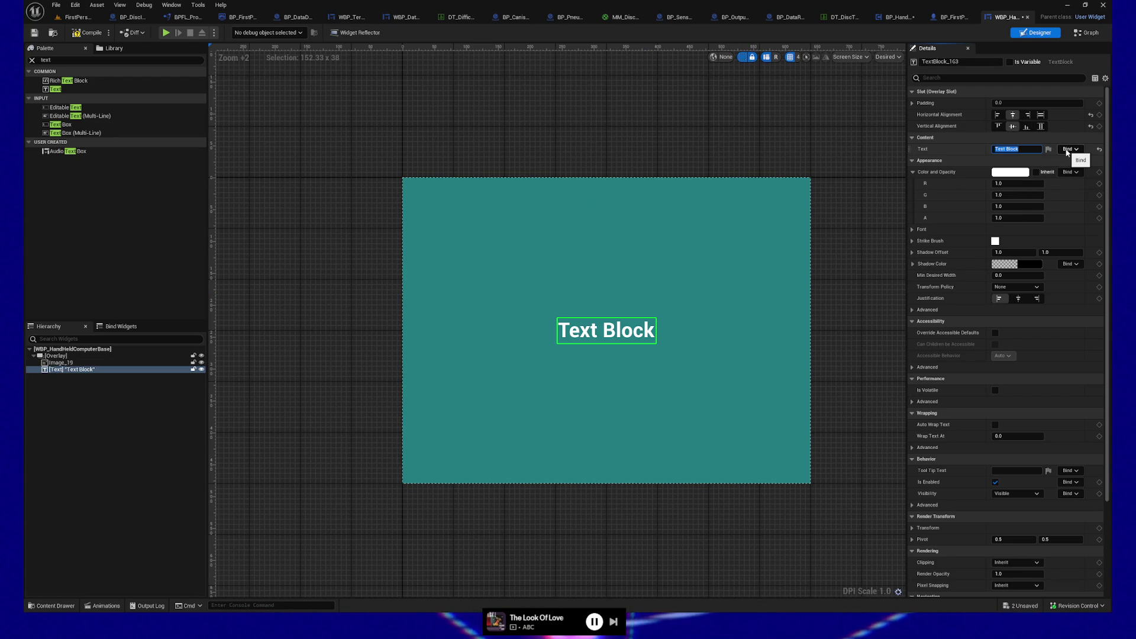
{"action": "type", "text": "A couple people are currently in c"}
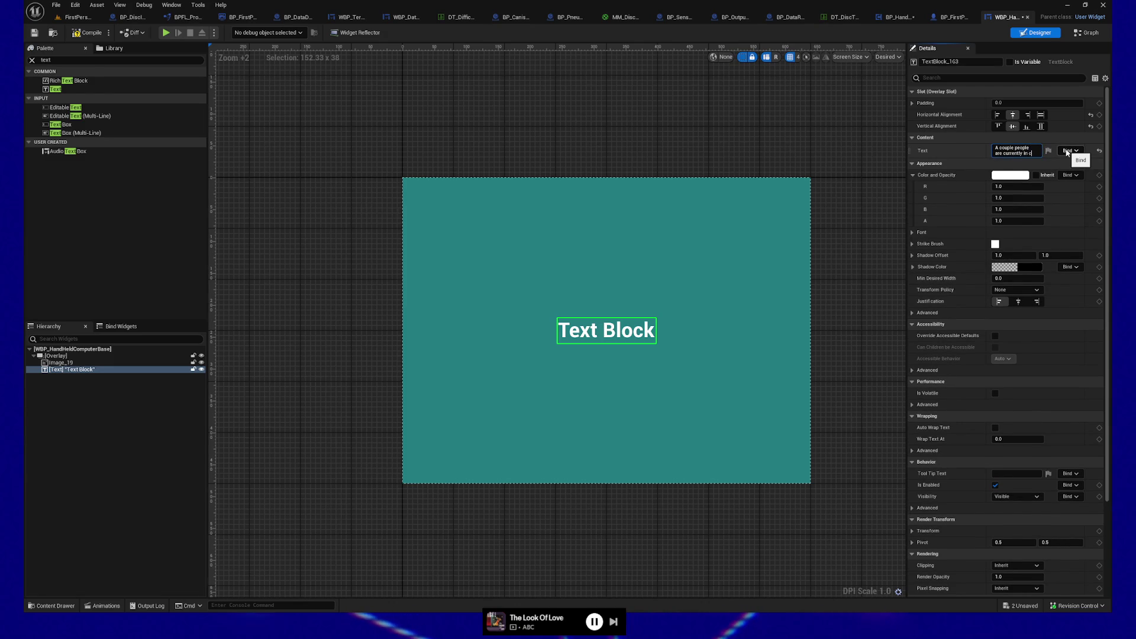
{"action": "type", "text": "hat as I write"}
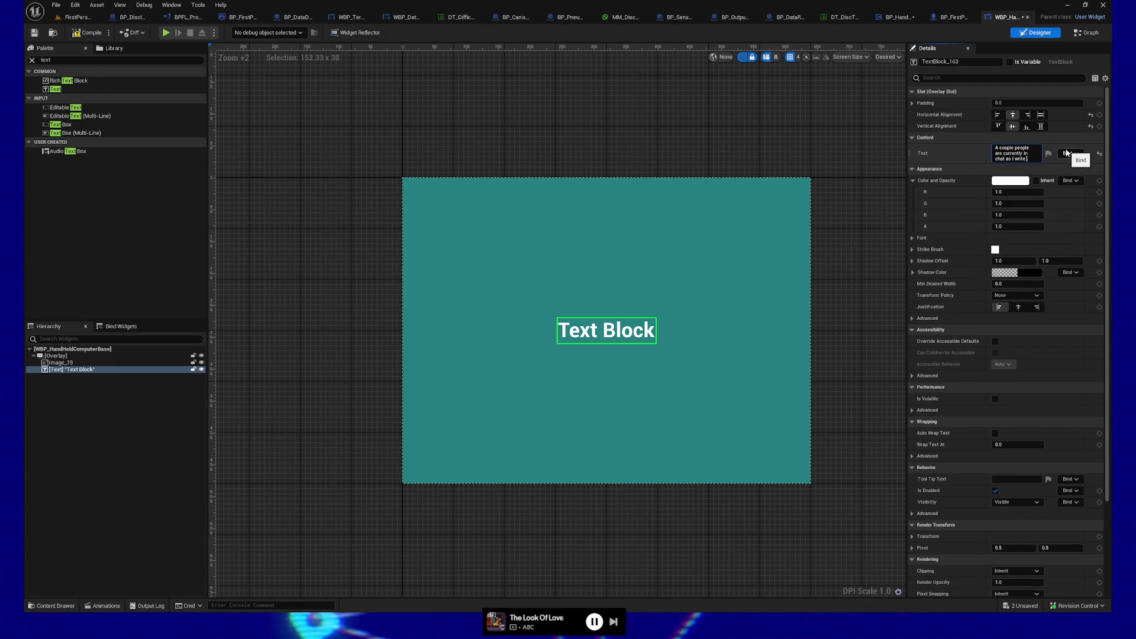
{"action": "type", "text": "."}
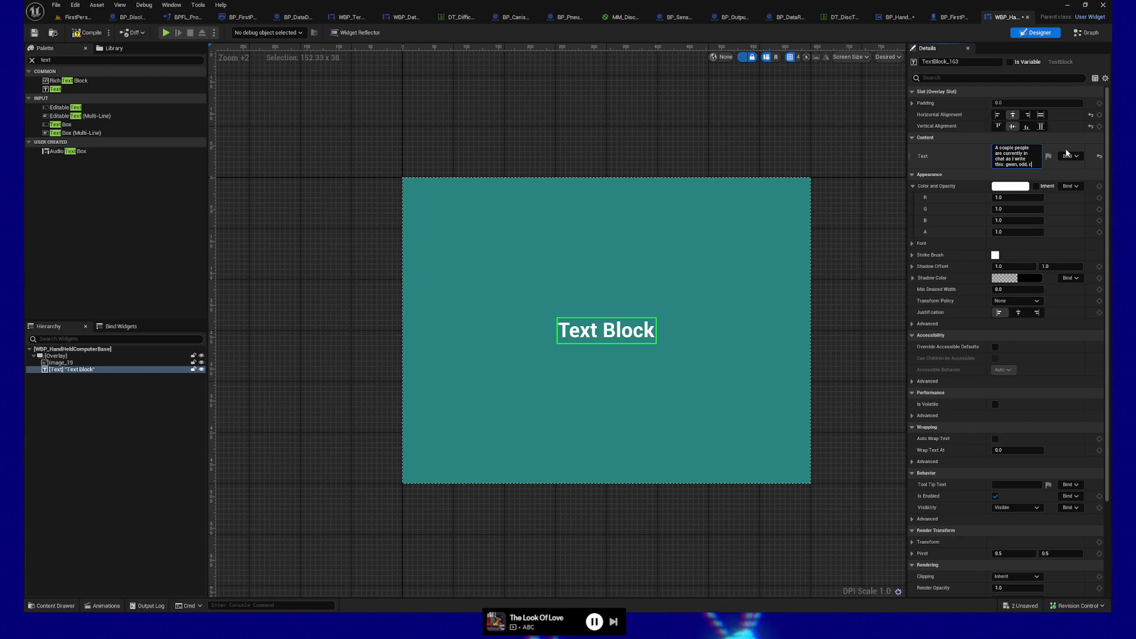
{"action": "type", "text": "law, jdm, and riley"}
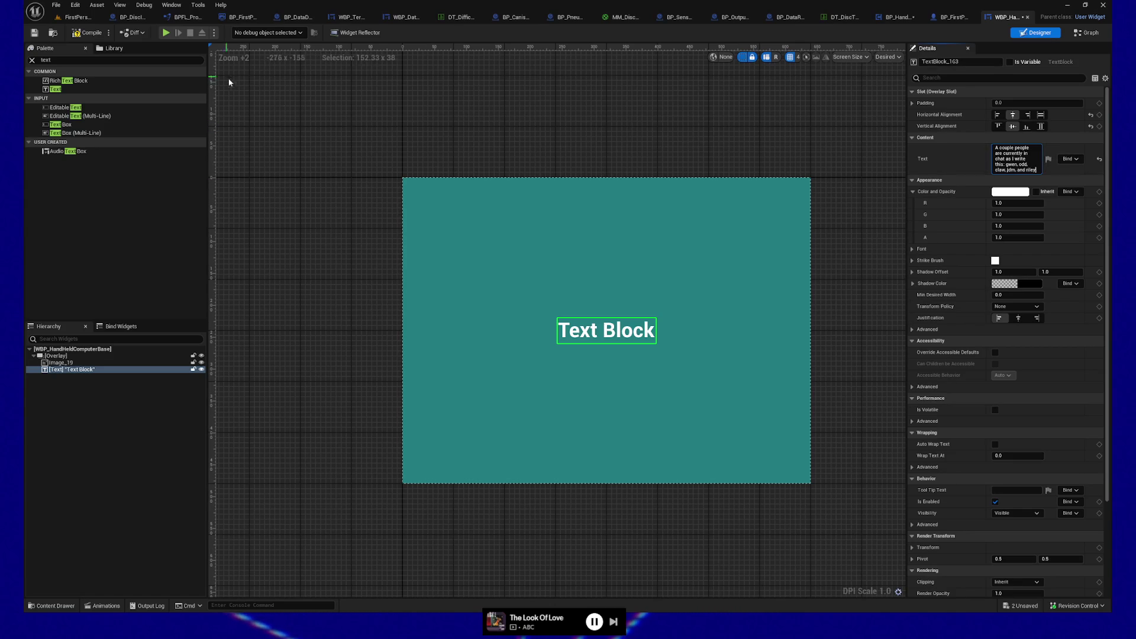
{"action": "key", "text": "Return"}
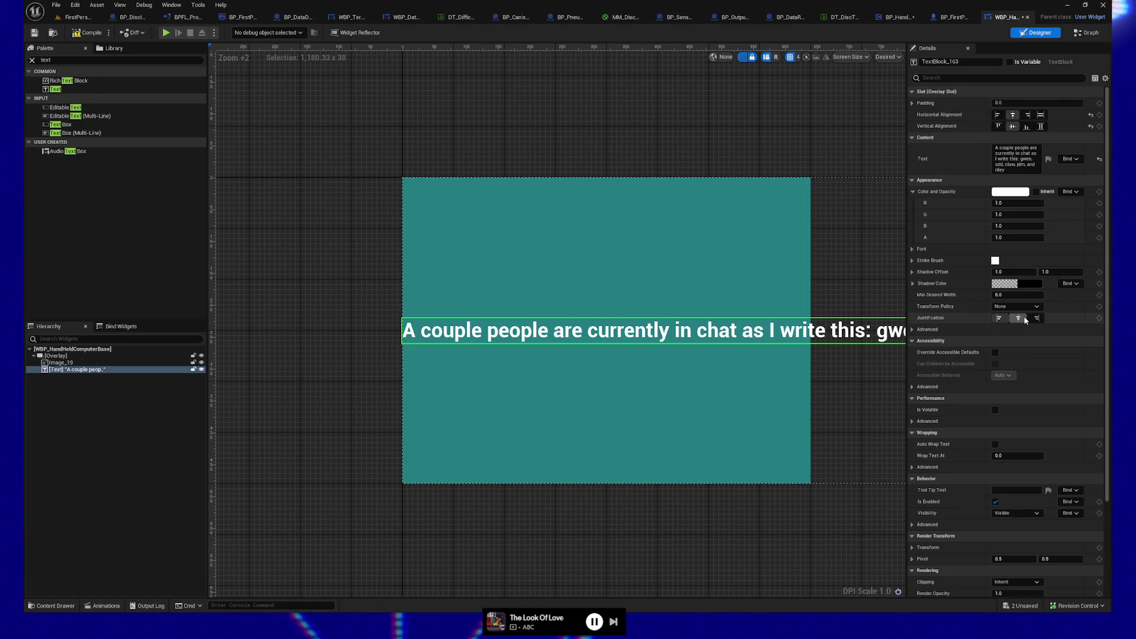
Enable Auto Wrap Text on the Text Block, then select the Overlay container
{"action": "scroll", "coordinate": [1012, 403], "scroll_direction": "down", "scroll_amount": 5}
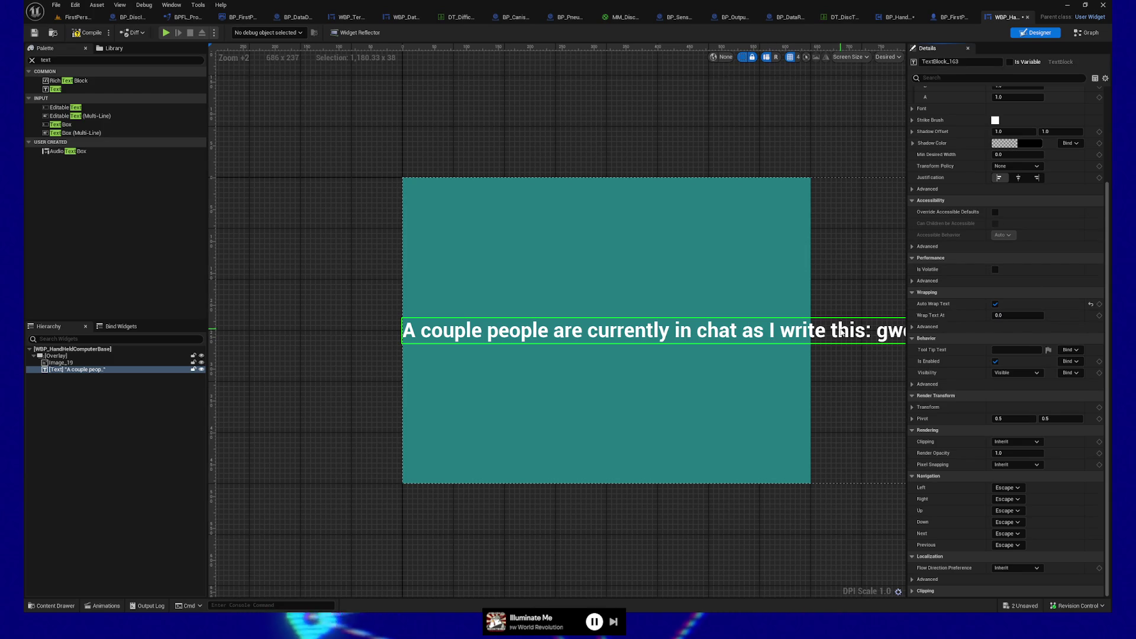
{"action": "left_click", "coordinate": [53, 356]}
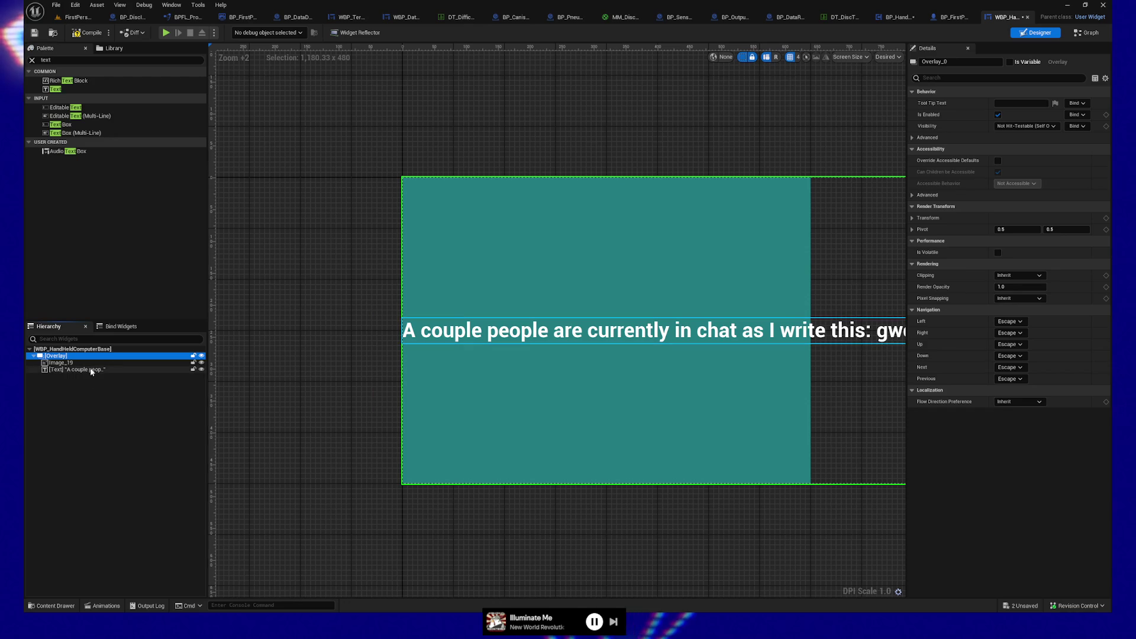
Wrap the Overlay in a Size Box and select the new Size Box
{"action": "left_click", "coordinate": [65, 370]}
{"action": "left_click", "coordinate": [62, 357]}
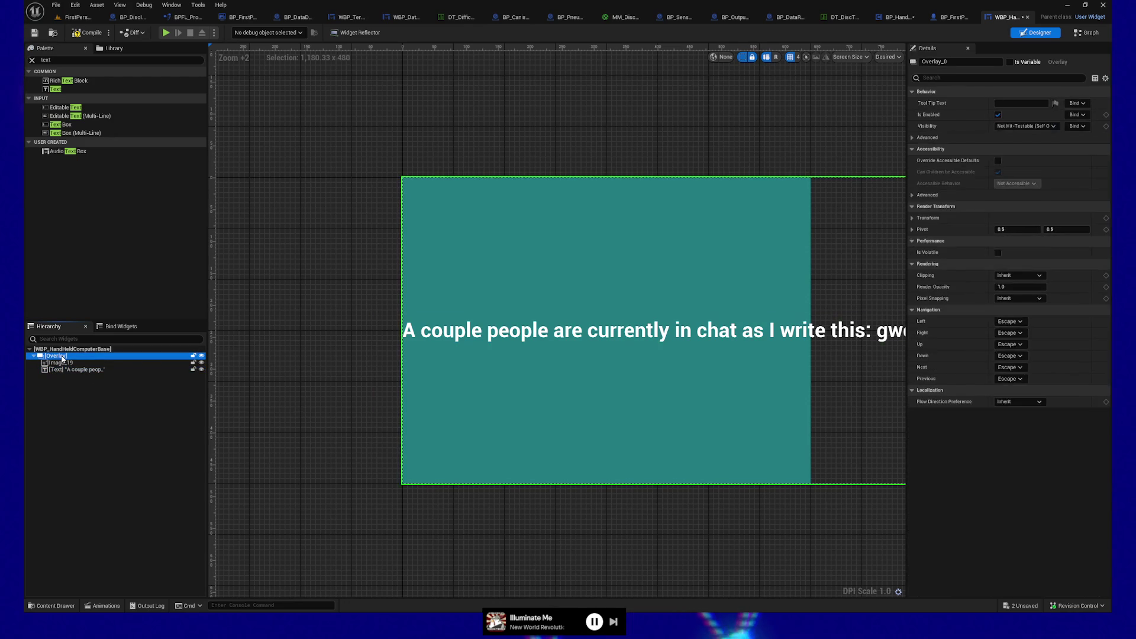
{"action": "right_click", "coordinate": [62, 357]}
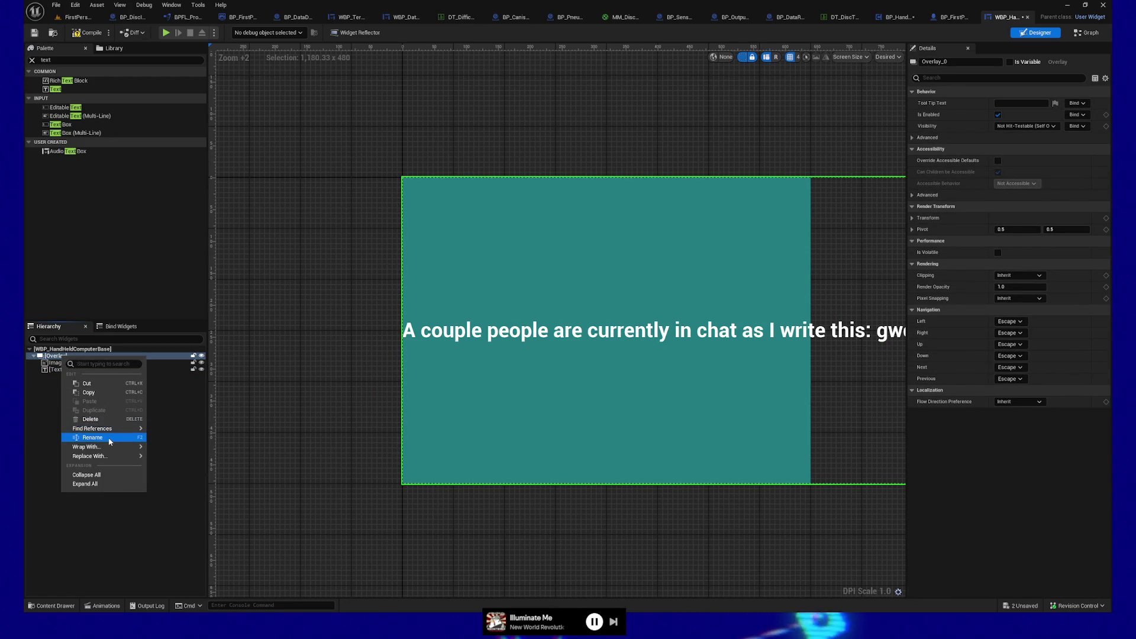
{"action": "mouse_move", "coordinate": [95, 447]}
{"action": "type", "text": "size"}
{"action": "left_click", "coordinate": [177, 460]}
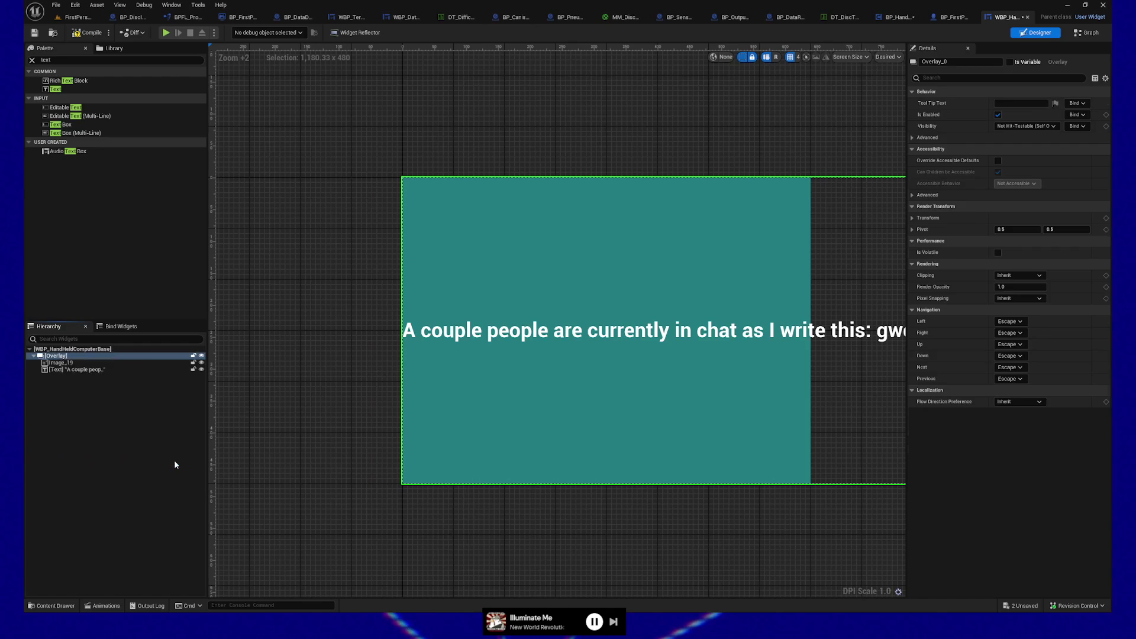
{"action": "left_click", "coordinate": [111, 364]}
{"action": "left_click", "coordinate": [56, 355]}
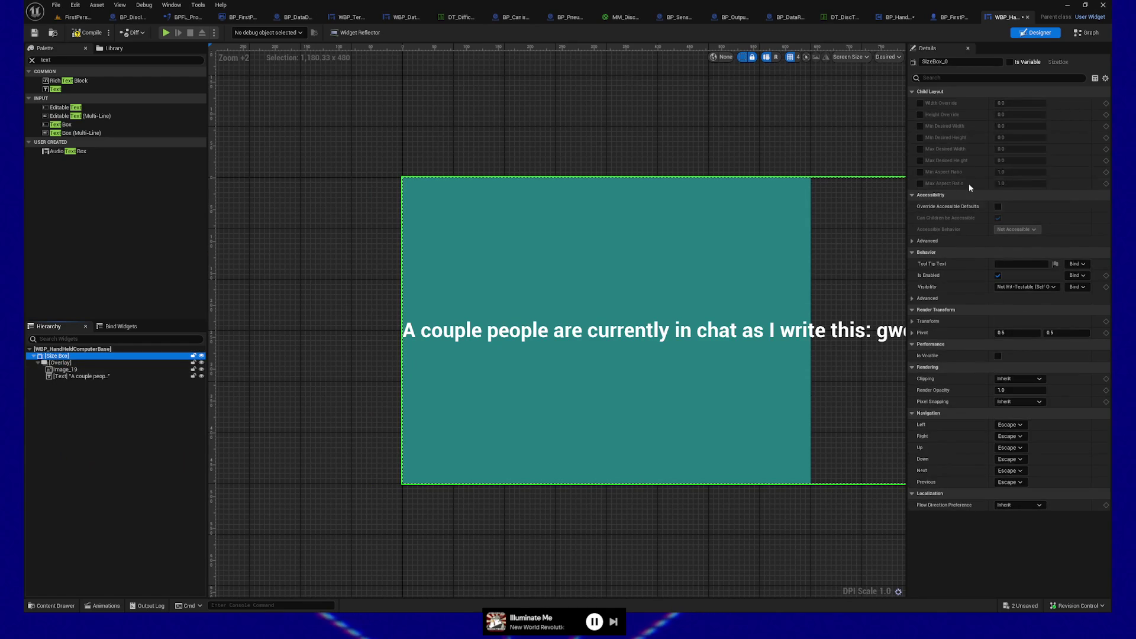
Give the Size Box a width override of 640 and height override of 480
{"action": "left_click", "coordinate": [921, 104]}
{"action": "type", "text": "48"}
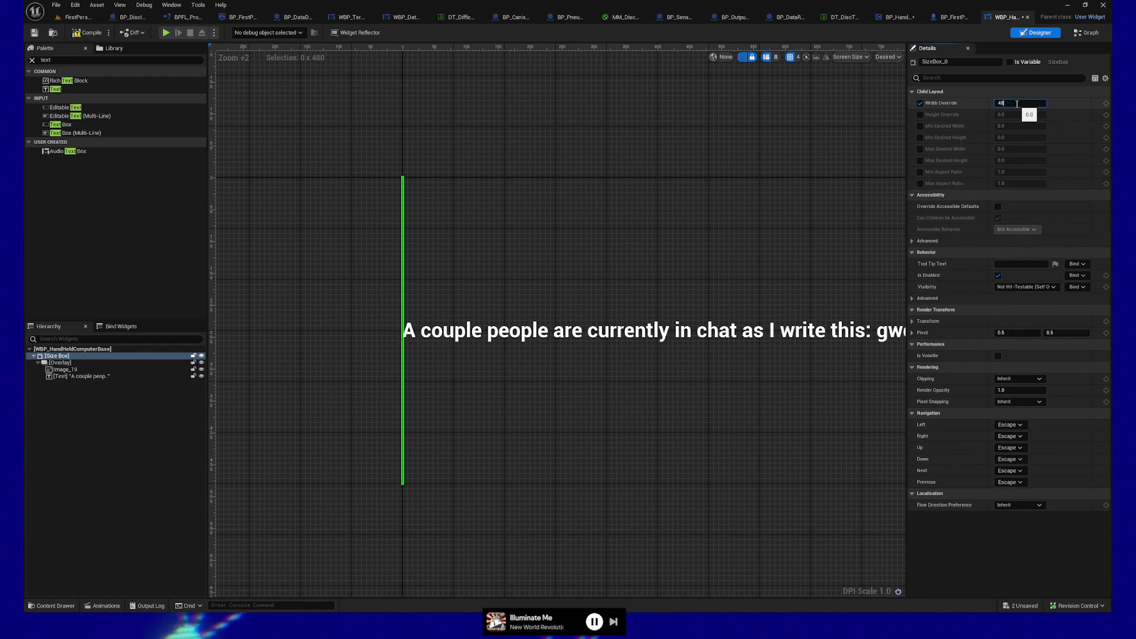
{"action": "type", "text": "0"}
{"action": "key", "text": "Tab"}
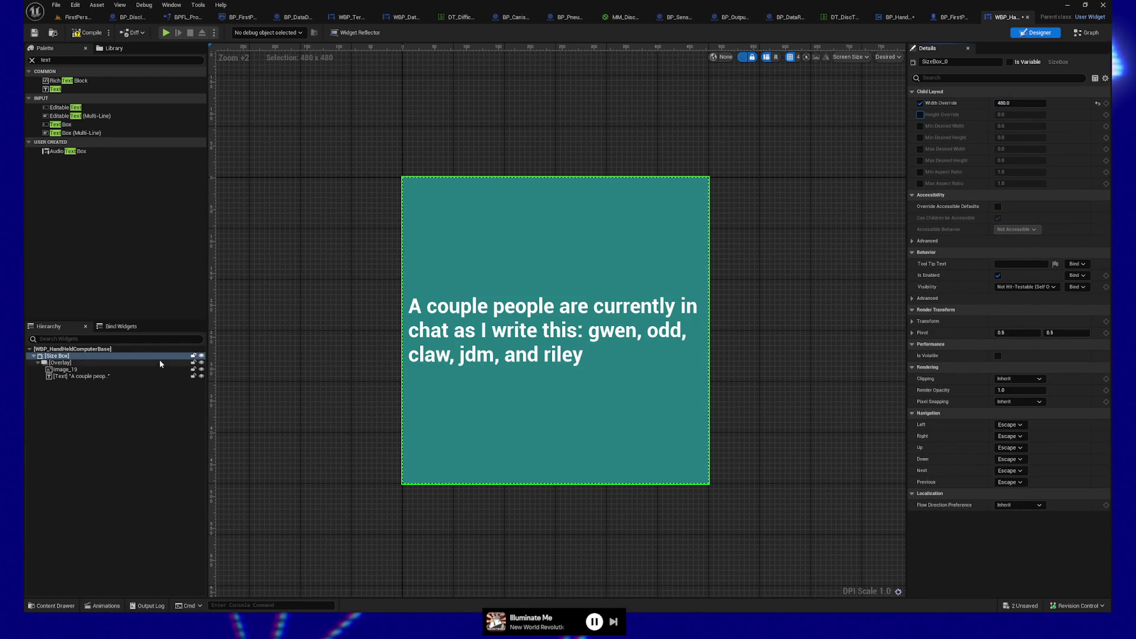
{"action": "left_click", "coordinate": [921, 114]}
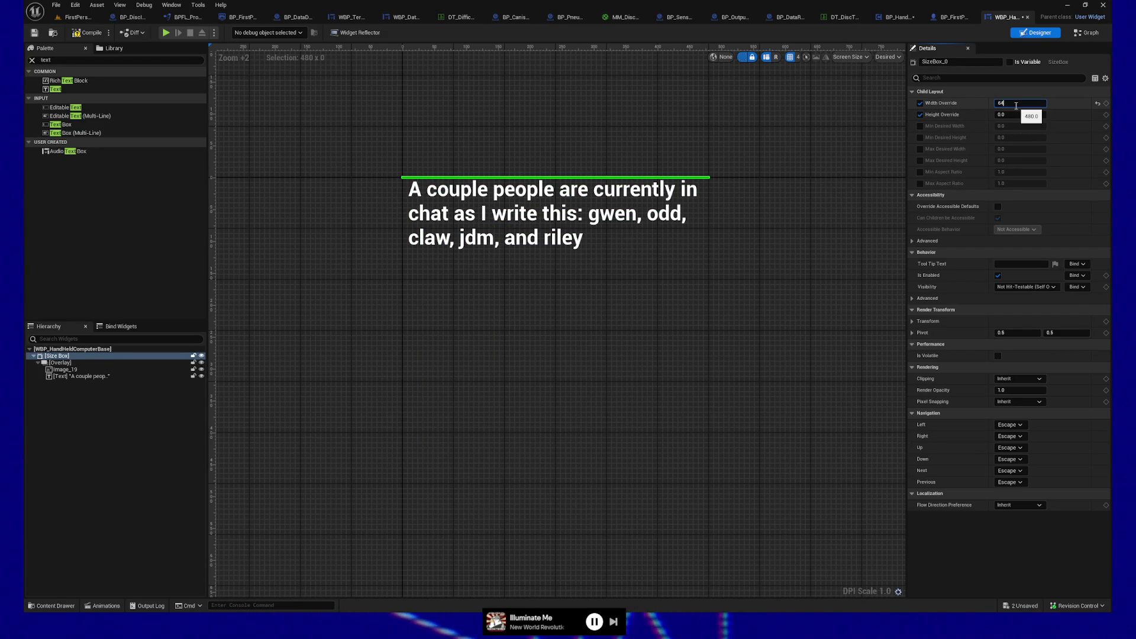
{"action": "left_click", "coordinate": [1016, 114]}
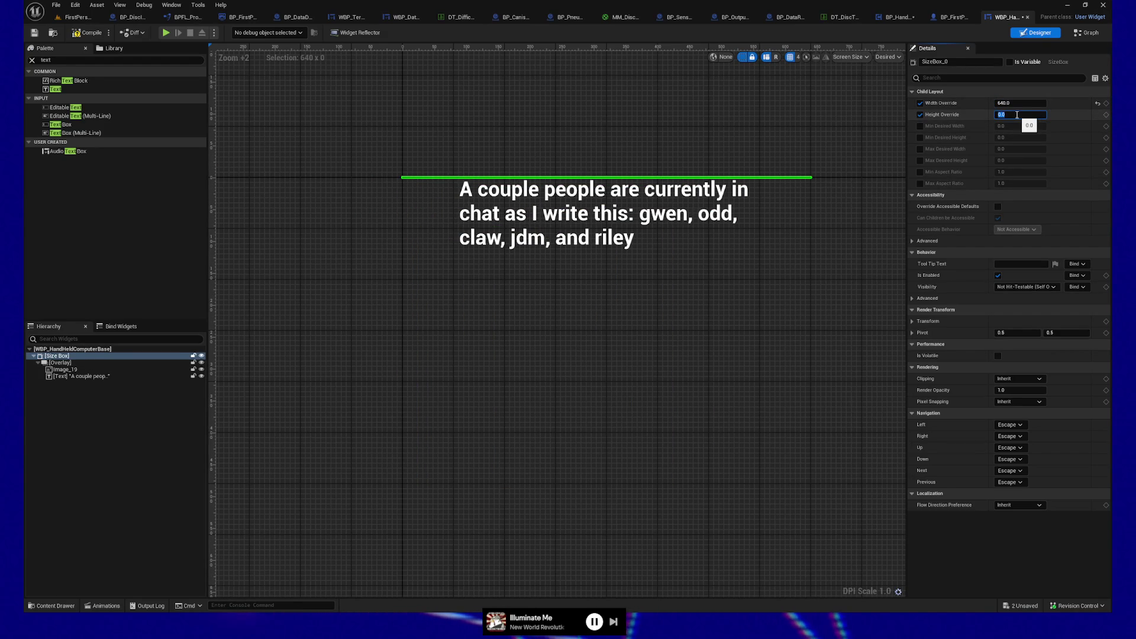
{"action": "type", "text": "480"}
{"action": "key", "text": "Return"}
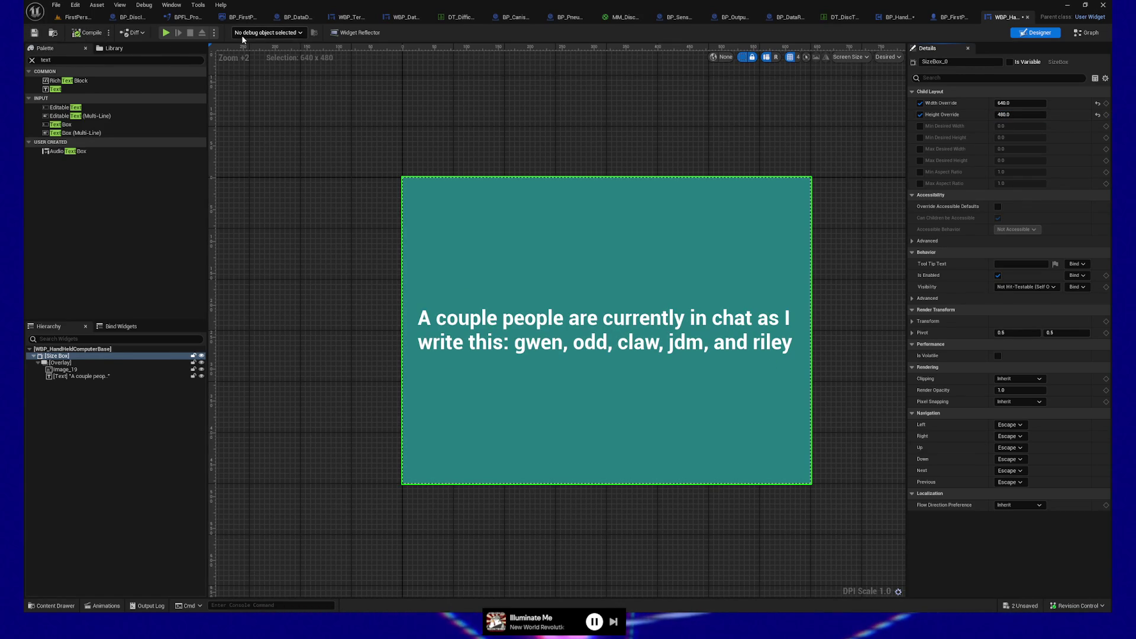
{"action": "left_click", "coordinate": [166, 34]}
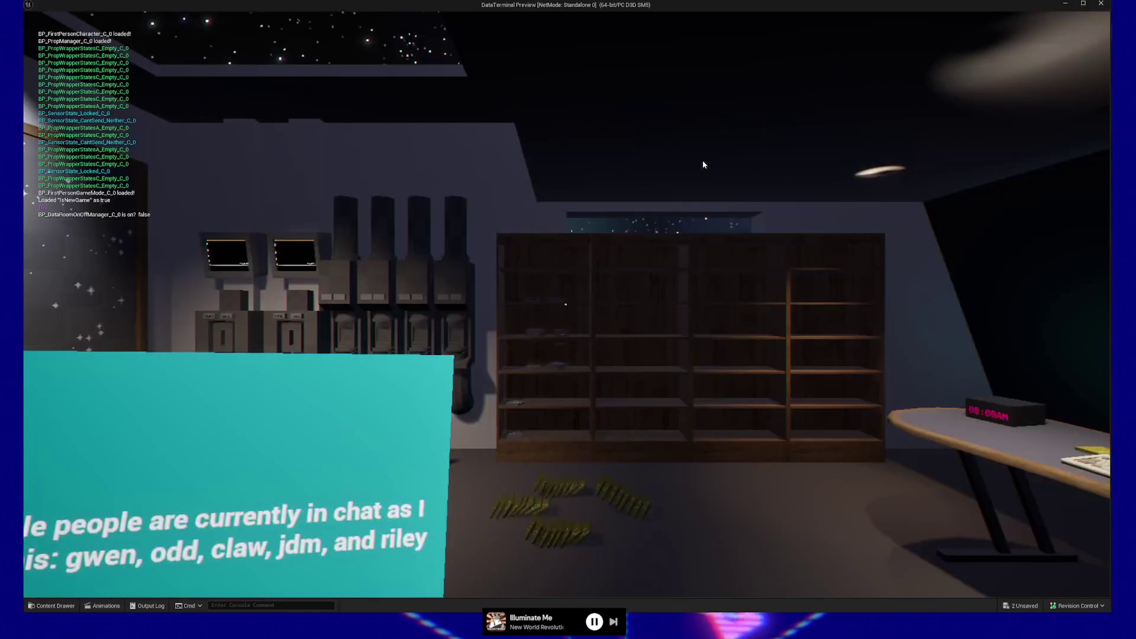
{"action": "key", "text": "w"}
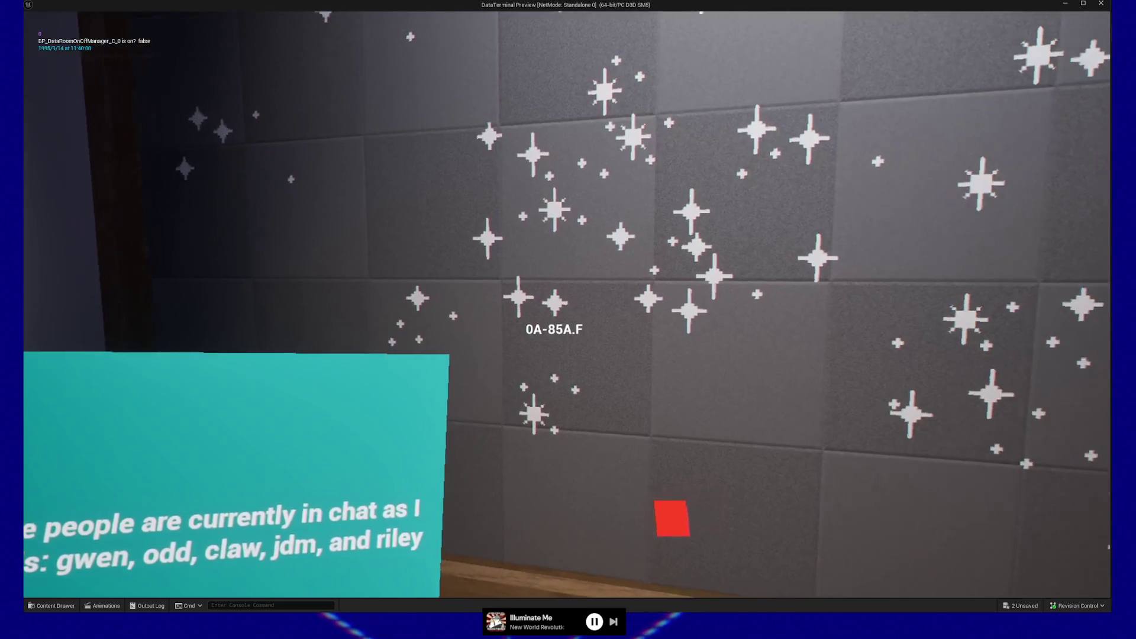
{"action": "key", "text": "Escape"}
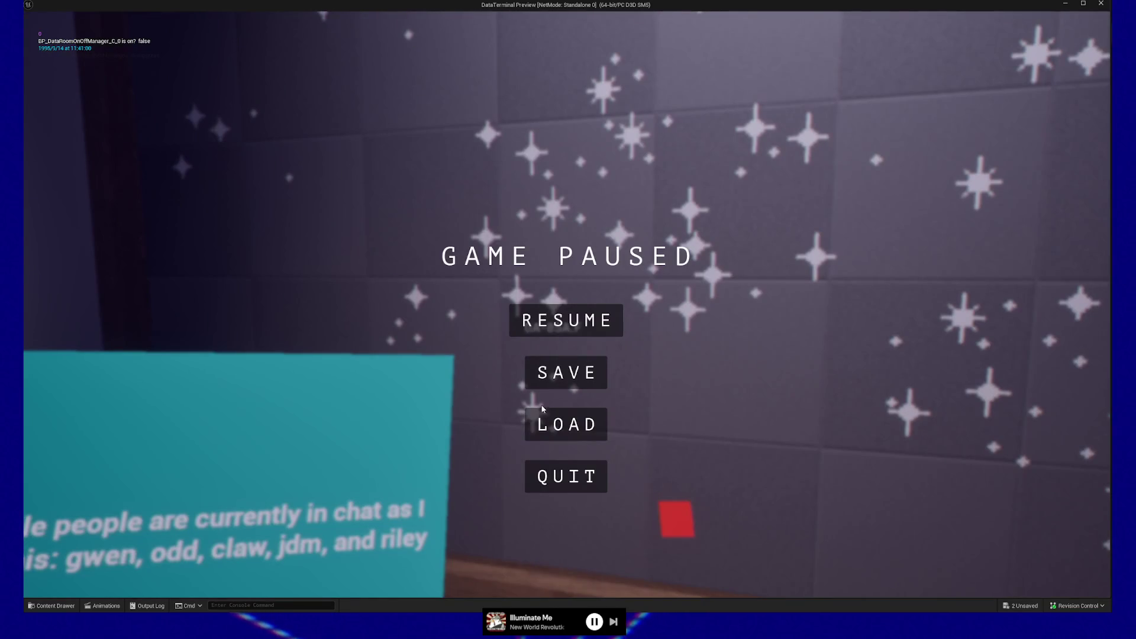
{"action": "left_click", "coordinate": [565, 476]}
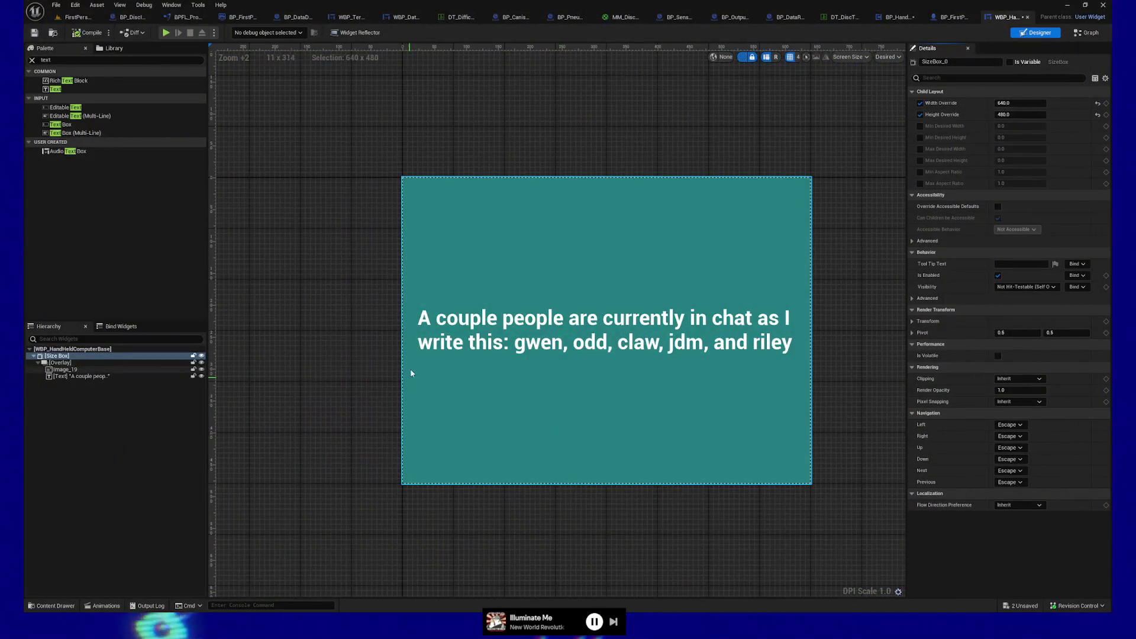
Move the HandHeldComputer component up and forward in BP_FirstPersonCharacter's viewport
{"action": "left_click", "coordinate": [952, 16]}
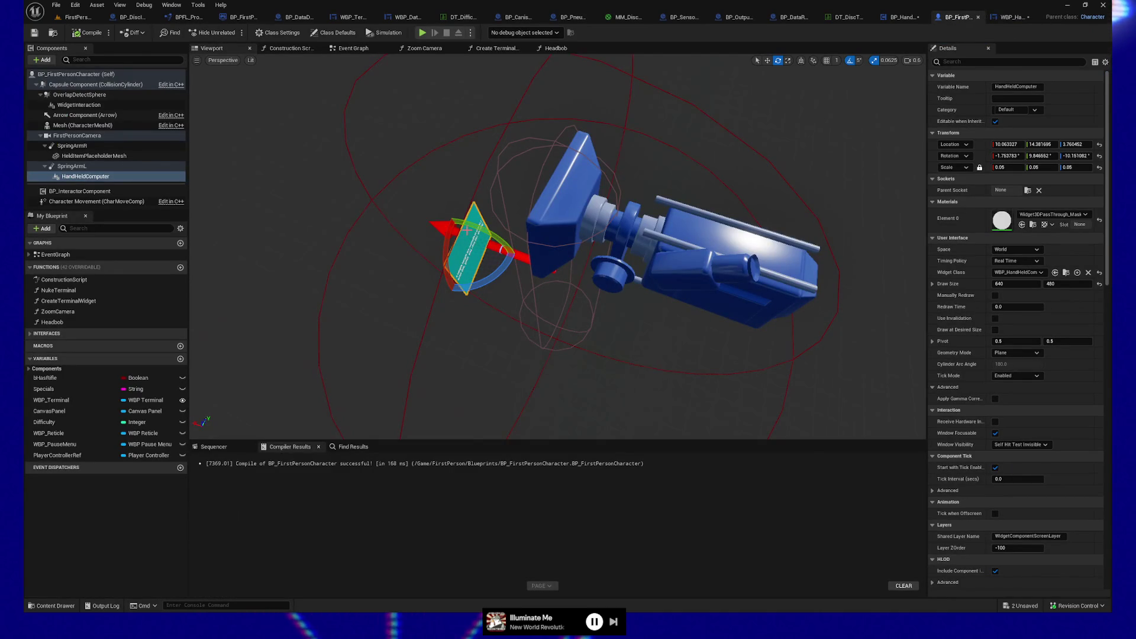
{"action": "left_click", "coordinate": [468, 239]}
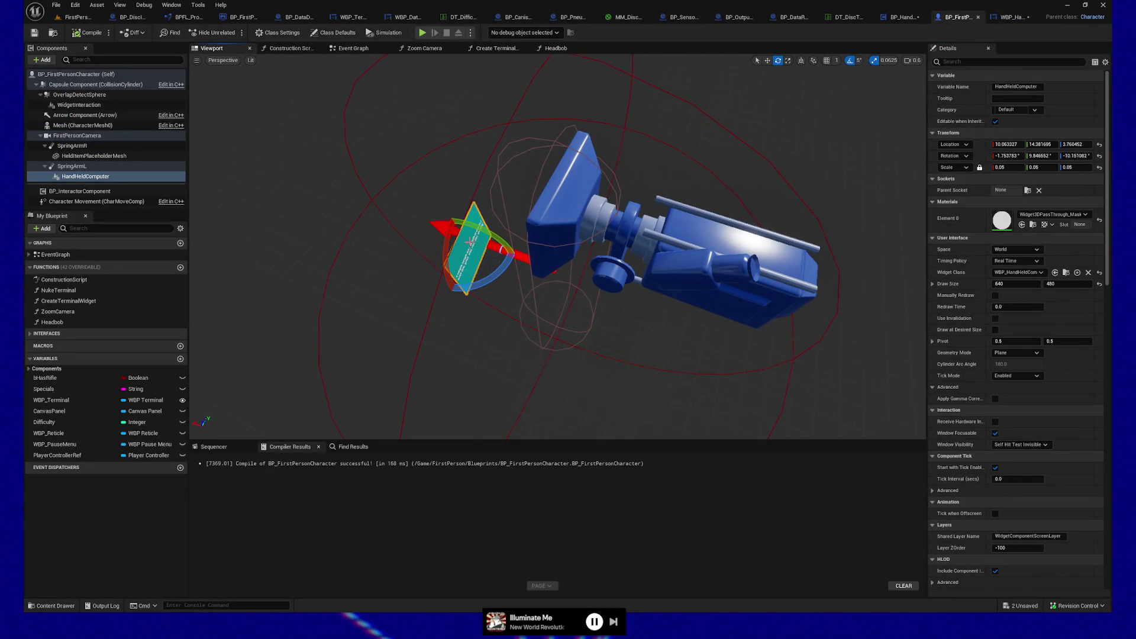
{"action": "left_click_drag", "start_coordinate": [461, 231], "coordinate": [446, 214]}
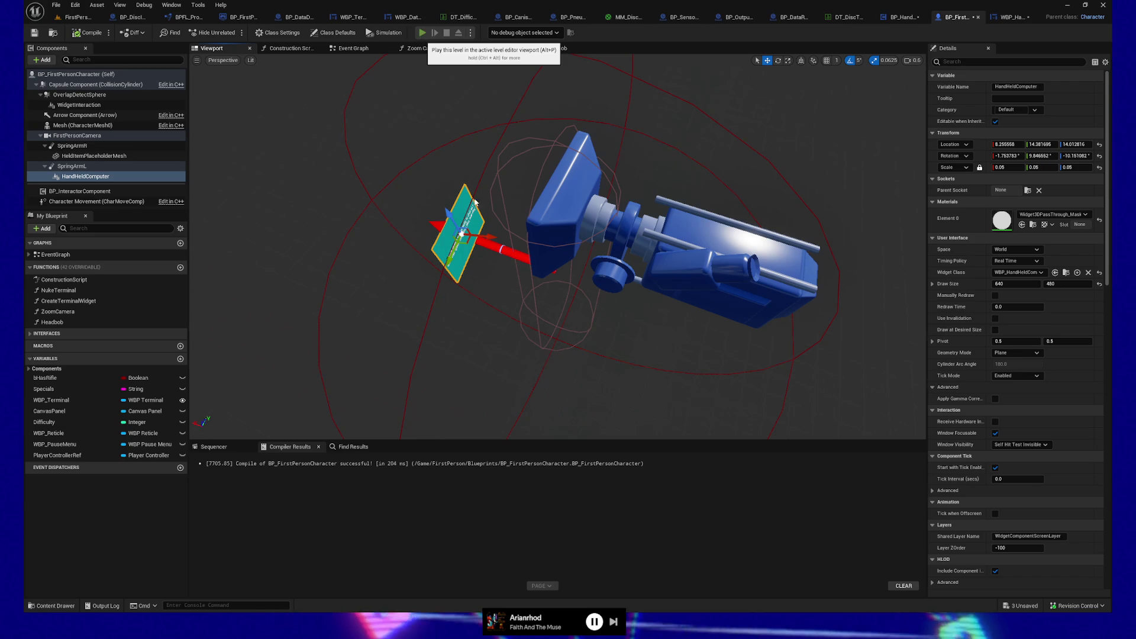
Launch a standalone preview and walk toward the starry wall, bookshelf and sparkle wall
{"action": "left_click", "coordinate": [422, 33]}
{"action": "left_click", "coordinate": [504, 184]}
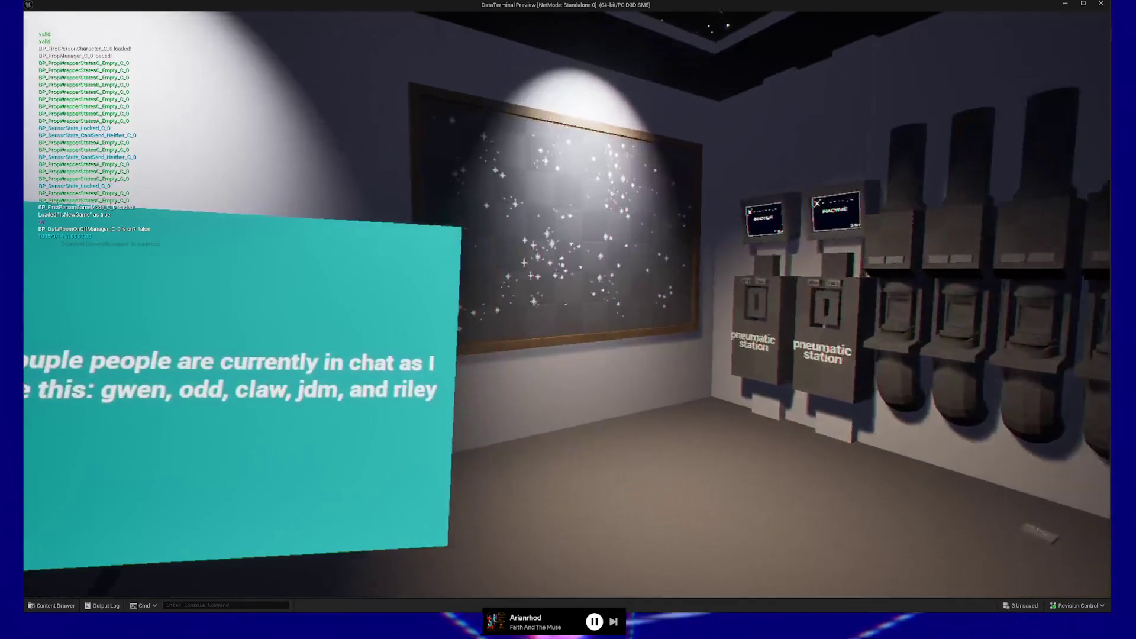
{"action": "key", "text": "w"}
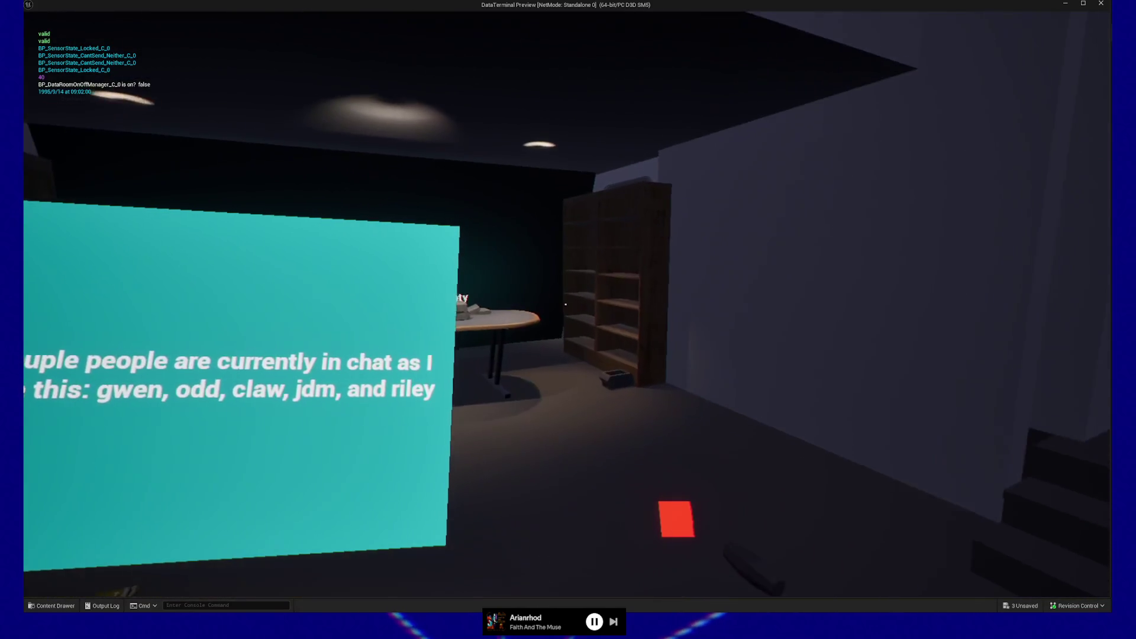
{"action": "key", "text": "w"}
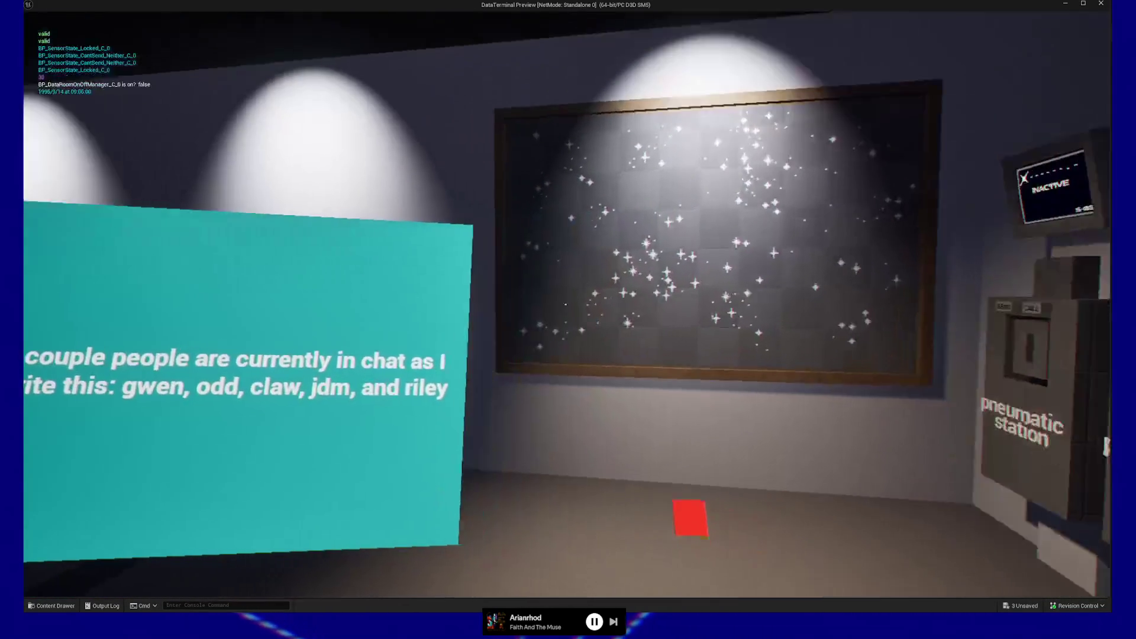
{"action": "key", "text": "w"}
{"action": "key", "text": "w"}
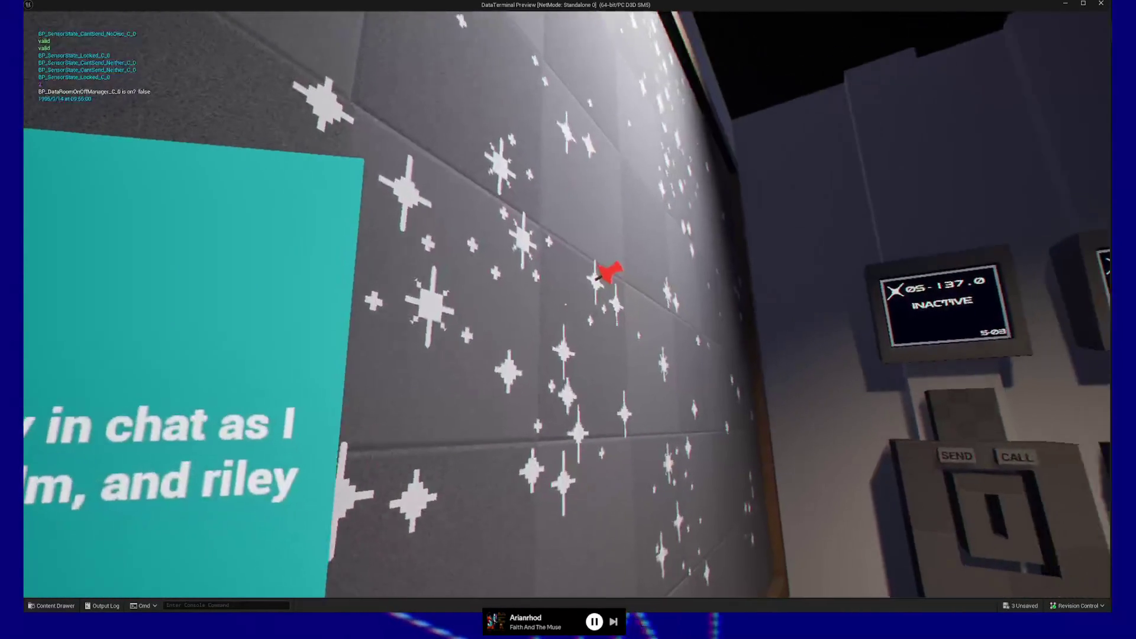
{"action": "key", "text": "w"}
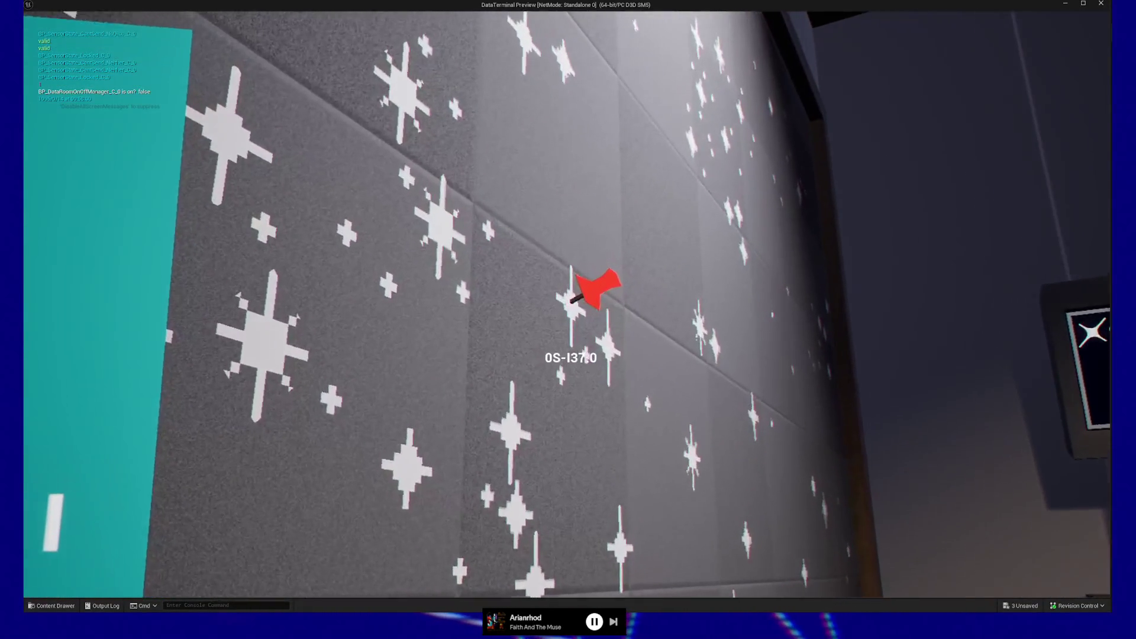
{"action": "key", "text": "s"}
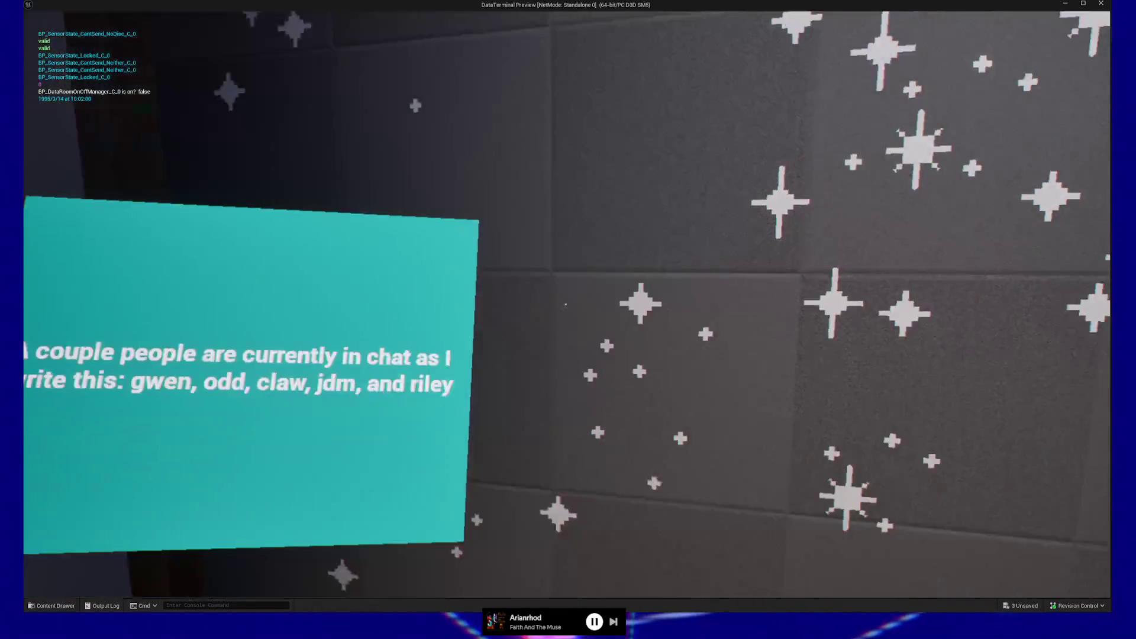
{"action": "key", "text": "w"}
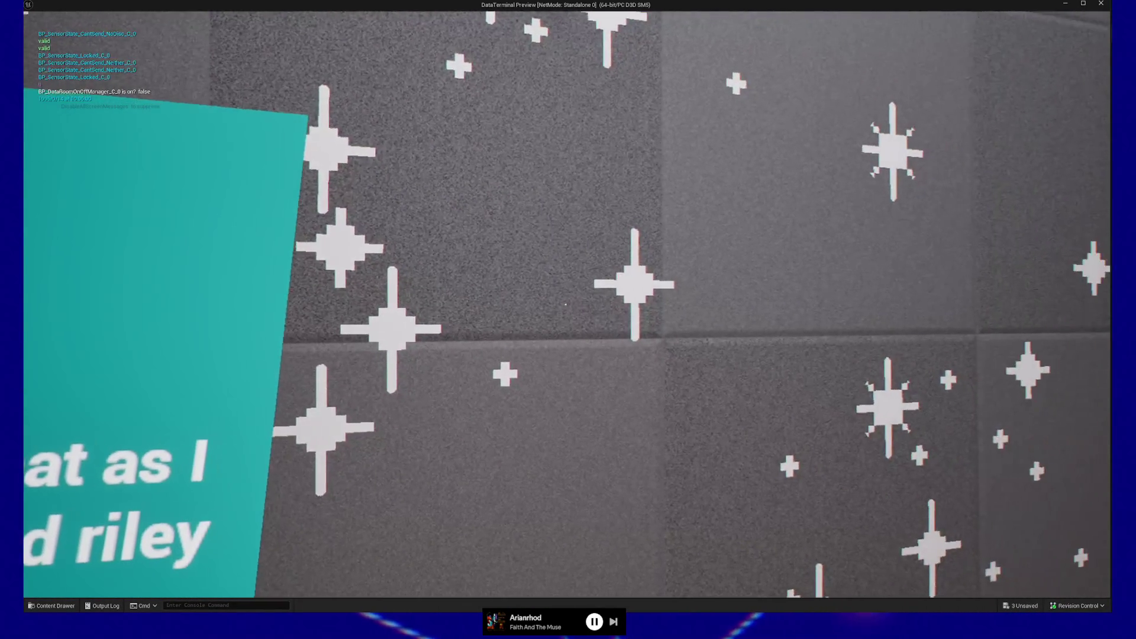
{"action": "key", "text": "s"}
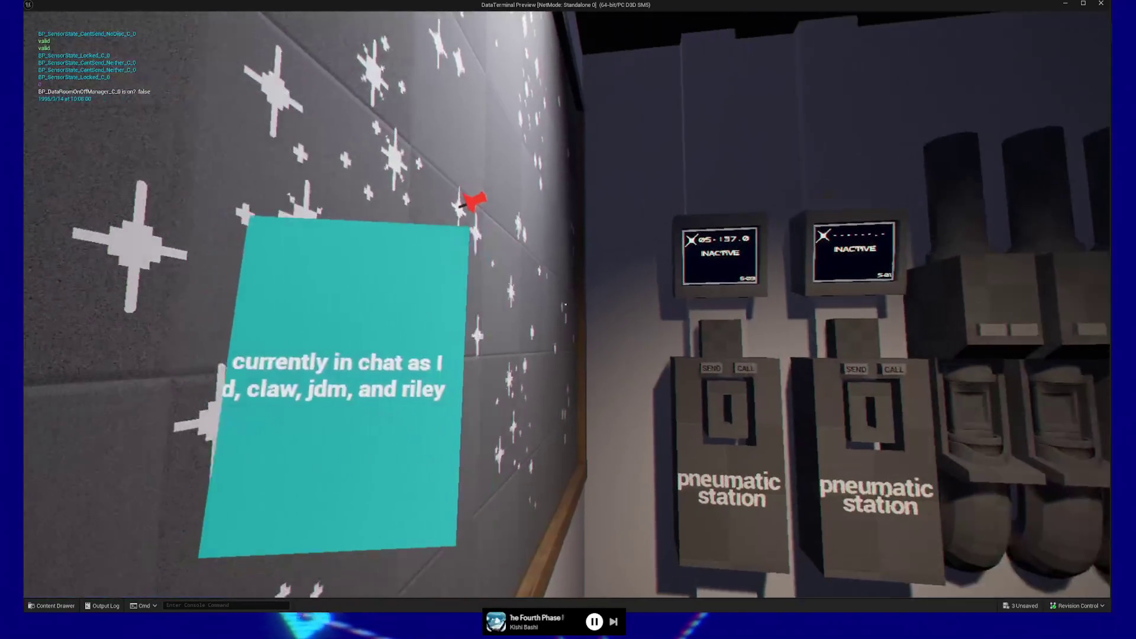
{"action": "key", "text": "w"}
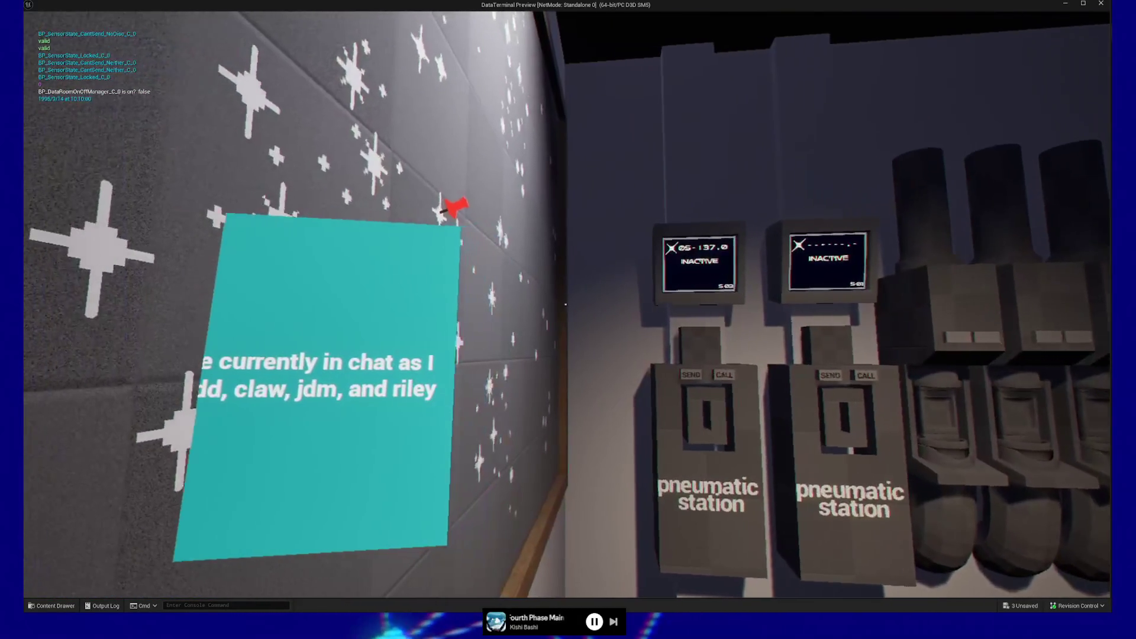
{"action": "key", "text": "s"}
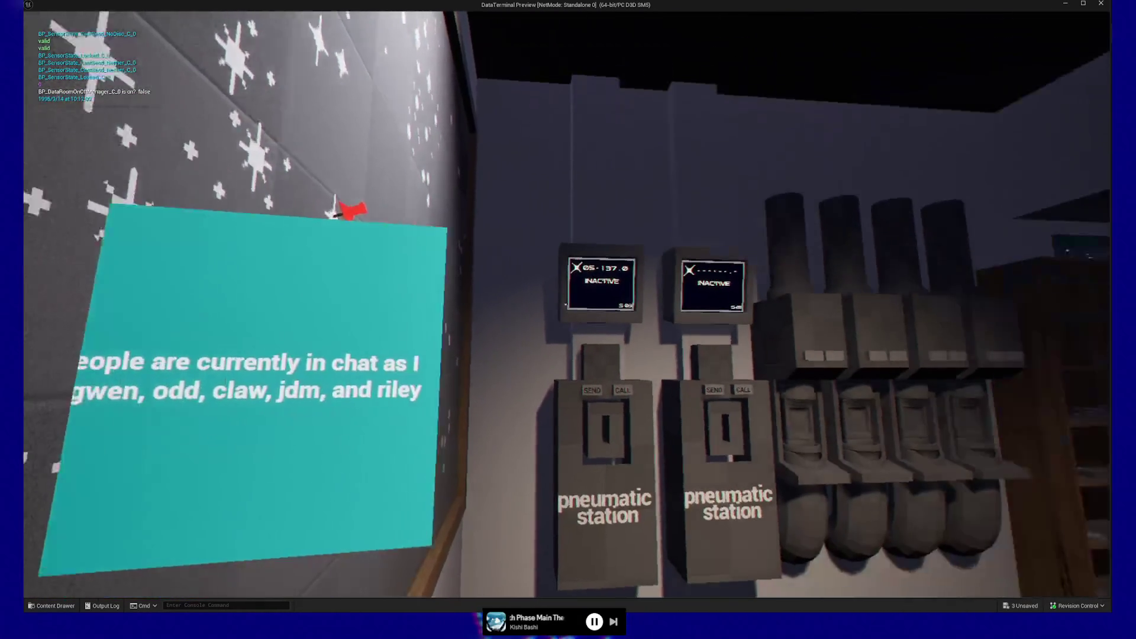
{"action": "key", "text": "w"}
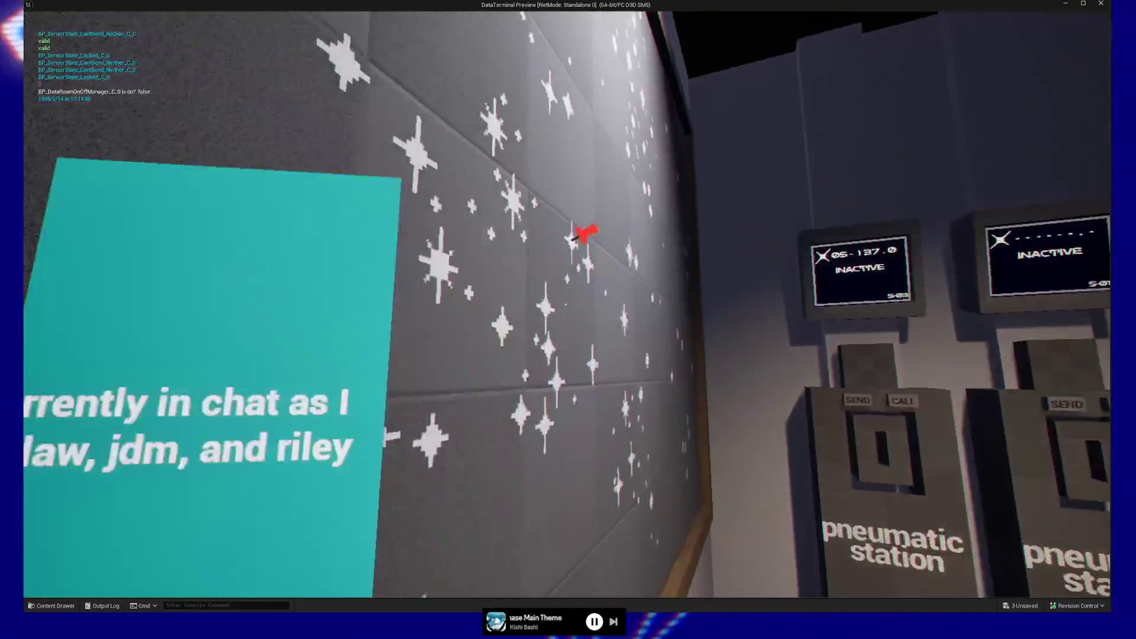
Step back and forth at the starry wall reading pin labels, then pause and quit
{"action": "key", "text": "s"}
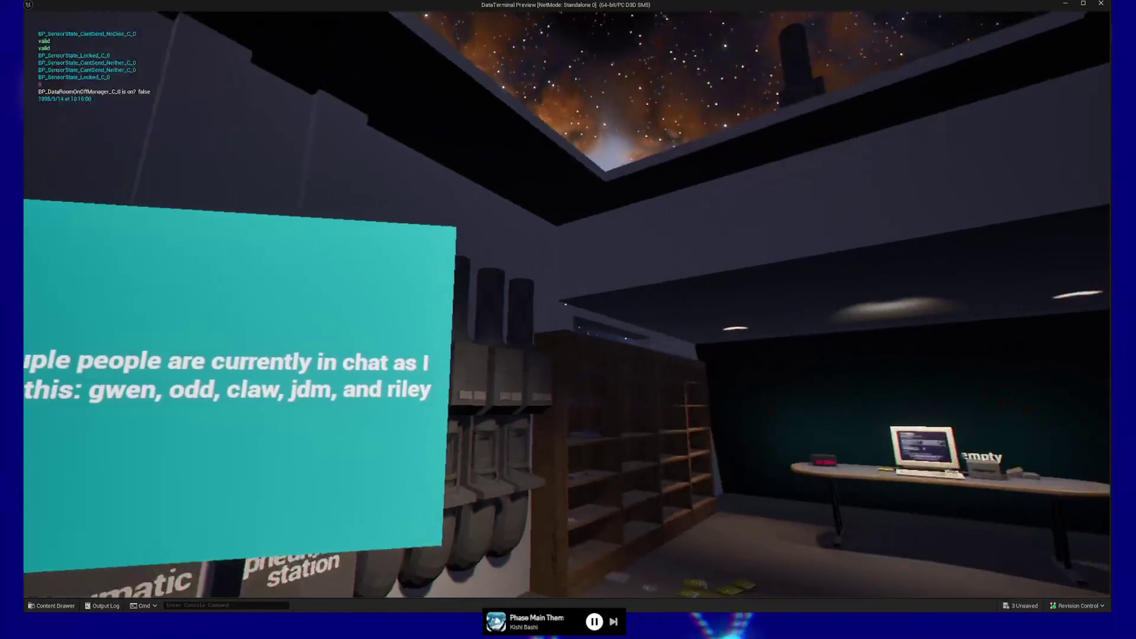
{"action": "key", "text": "w"}
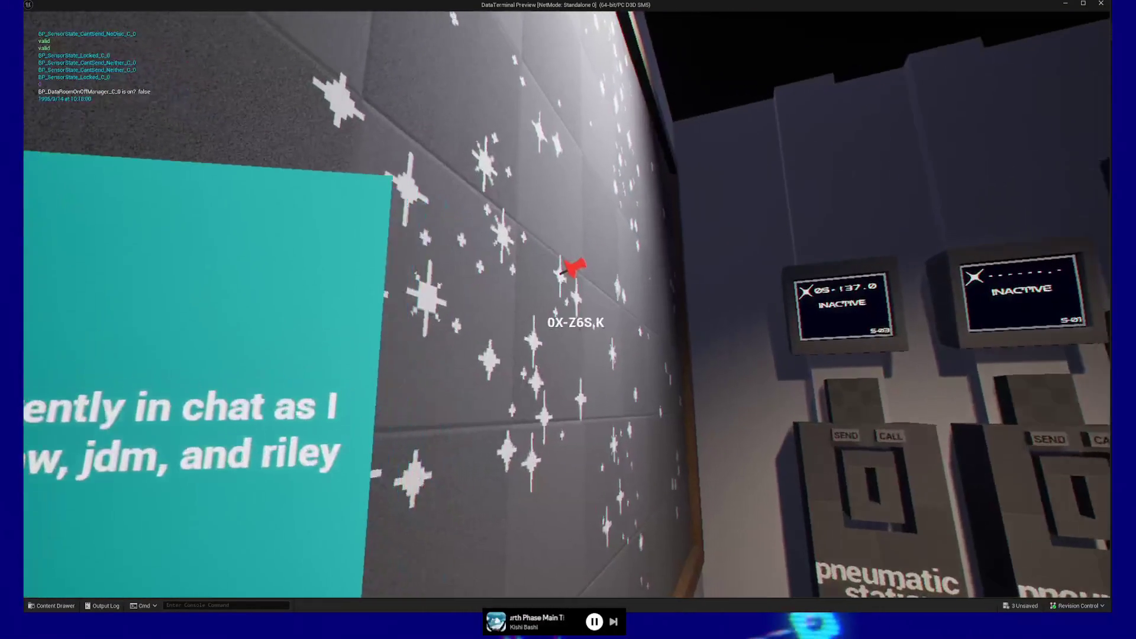
{"action": "key", "text": "s"}
{"action": "key", "text": "w"}
{"action": "key", "text": "s"}
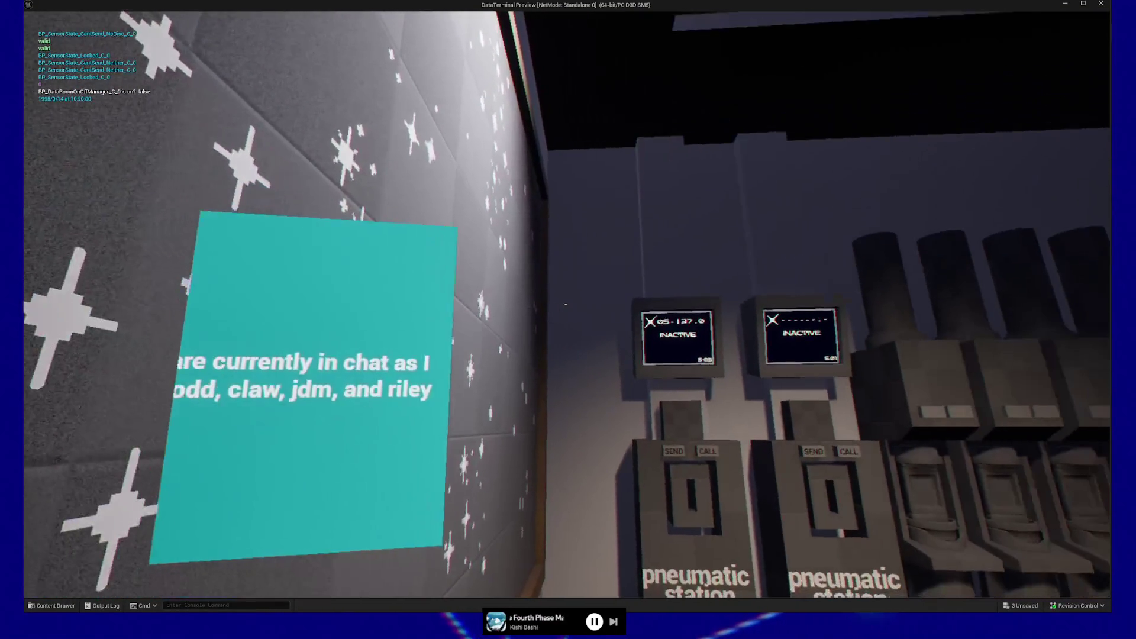
{"action": "key", "text": "w"}
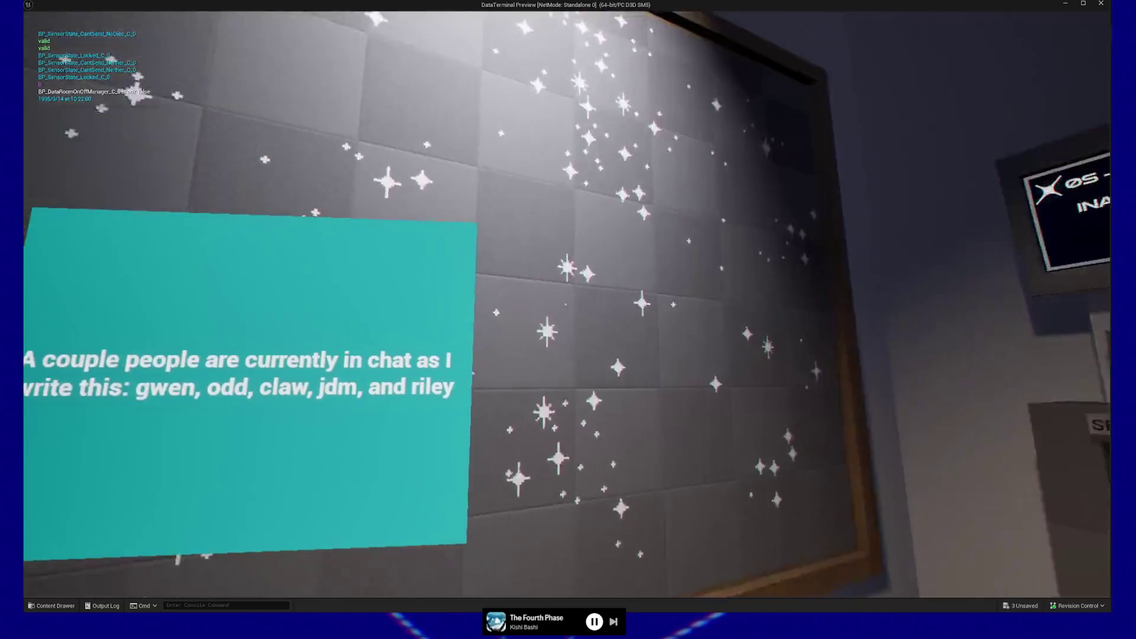
{"action": "mouse_move", "coordinate": [565, 304]}
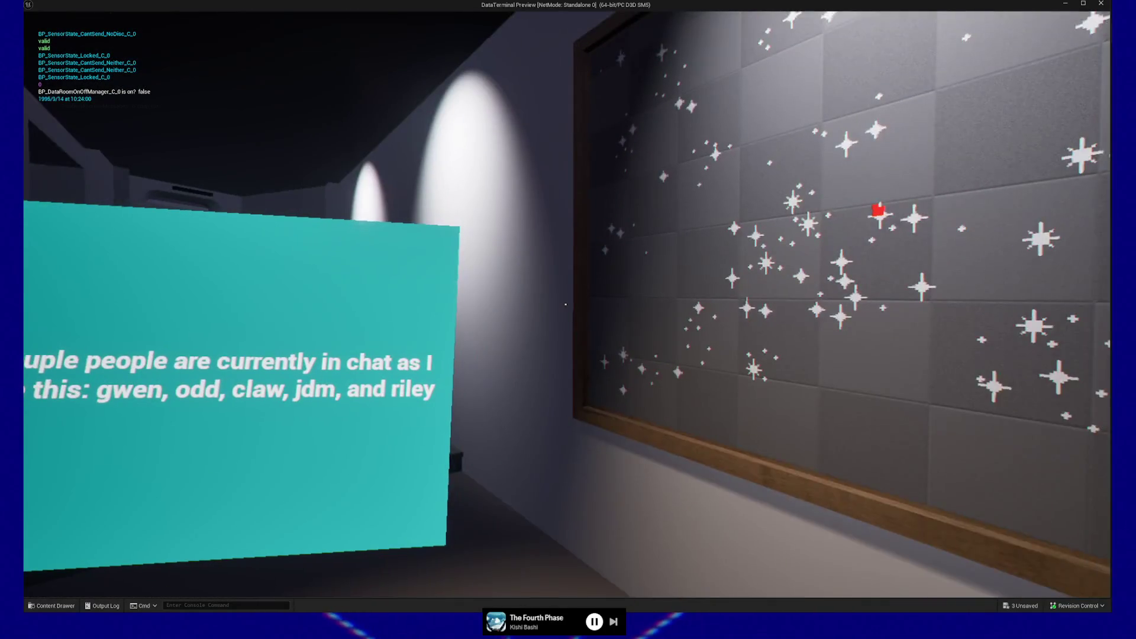
{"action": "key", "text": "w"}
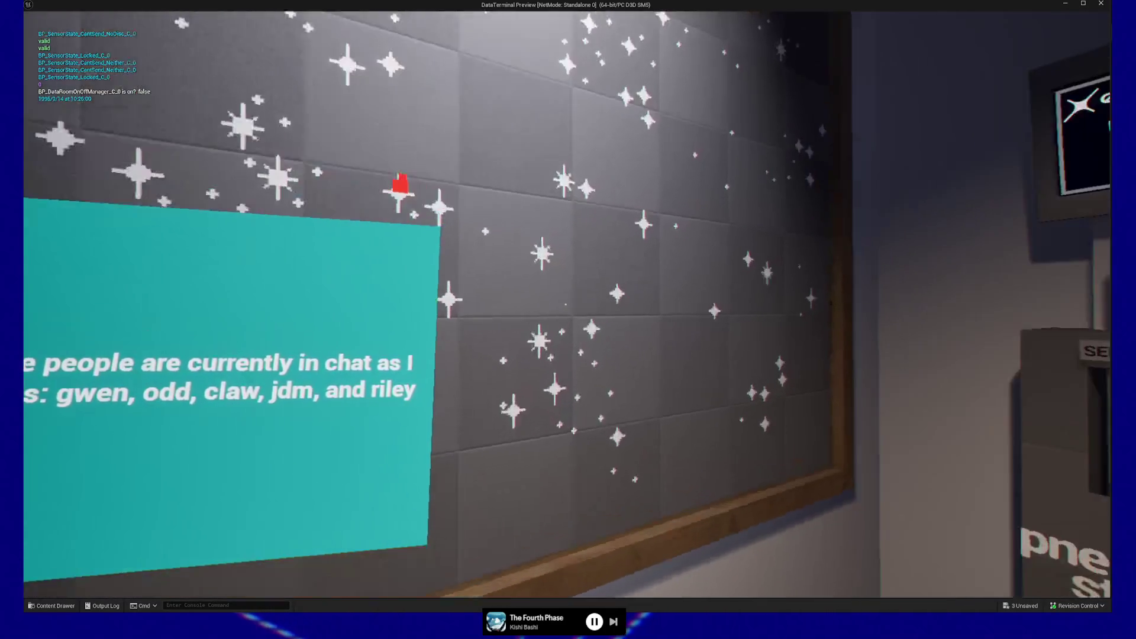
{"action": "key", "text": "s"}
{"action": "key", "text": "w"}
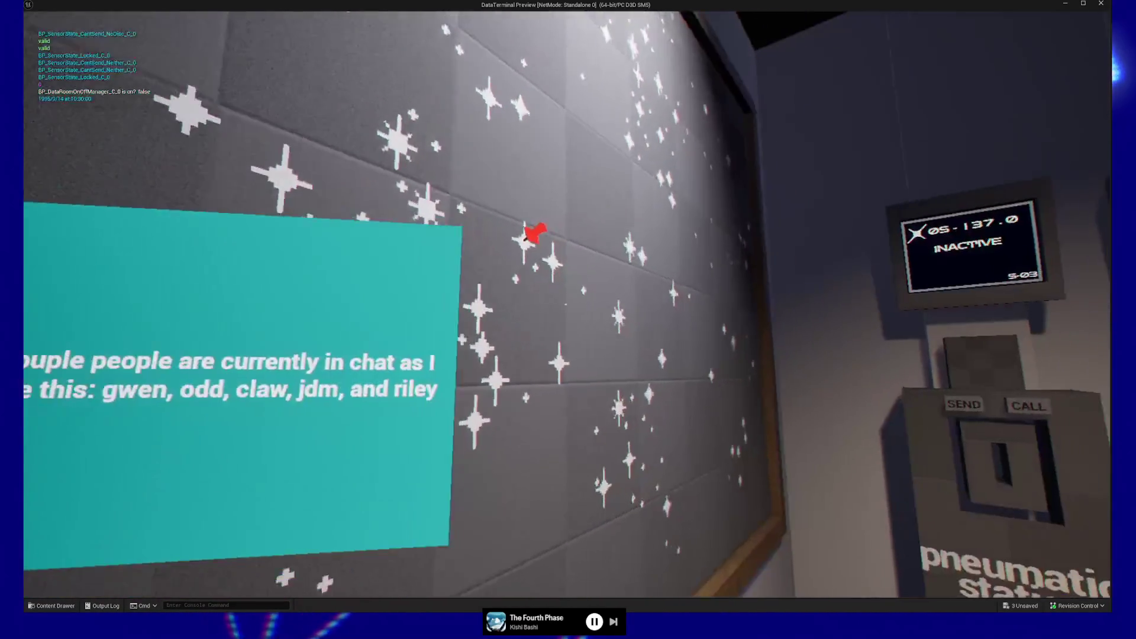
{"action": "key", "text": "s"}
{"action": "key", "text": "Escape"}
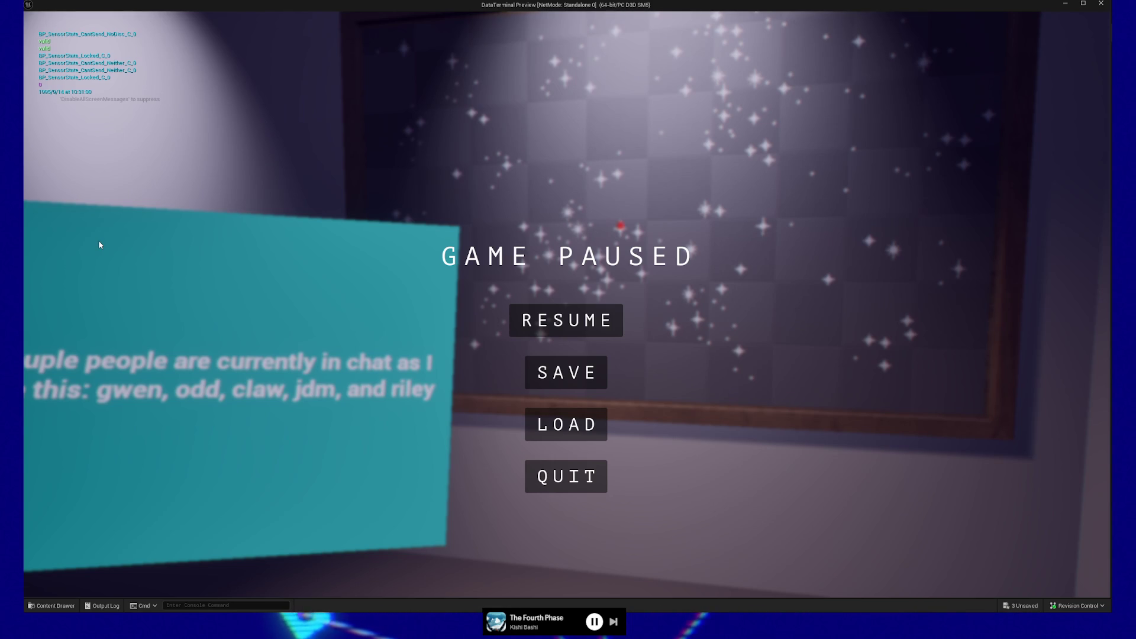
{"action": "left_click", "coordinate": [586, 487]}
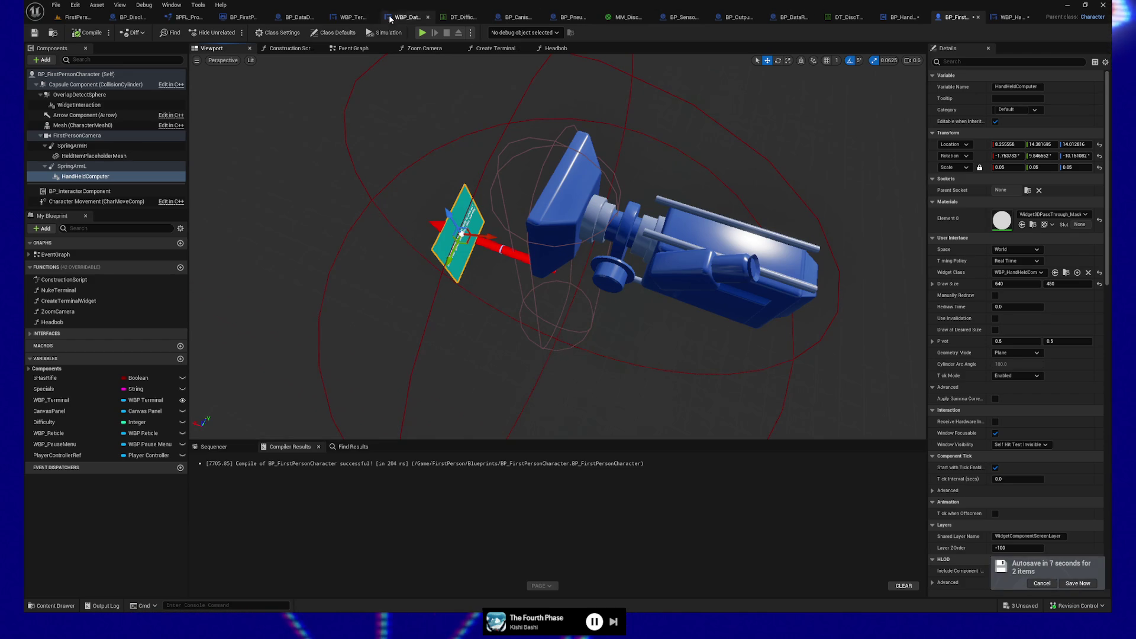
Save all assets, select the HandHeldComputer component, and orbit the view around the handheld model
{"action": "key", "text": "ctrl+shift+s"}
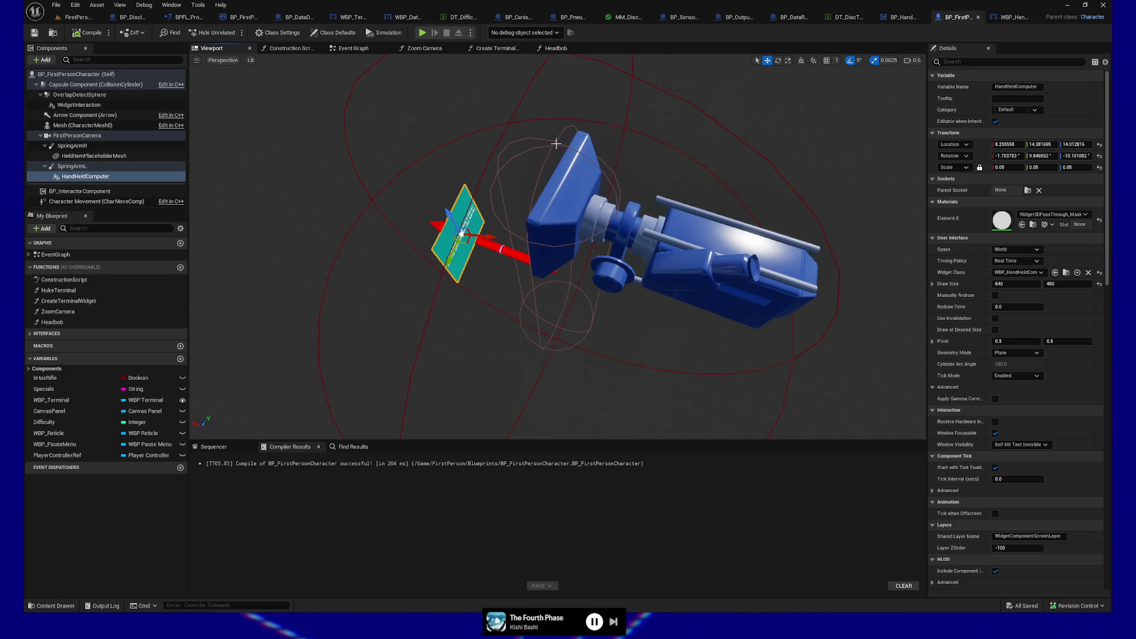
{"action": "left_click", "coordinate": [101, 176]}
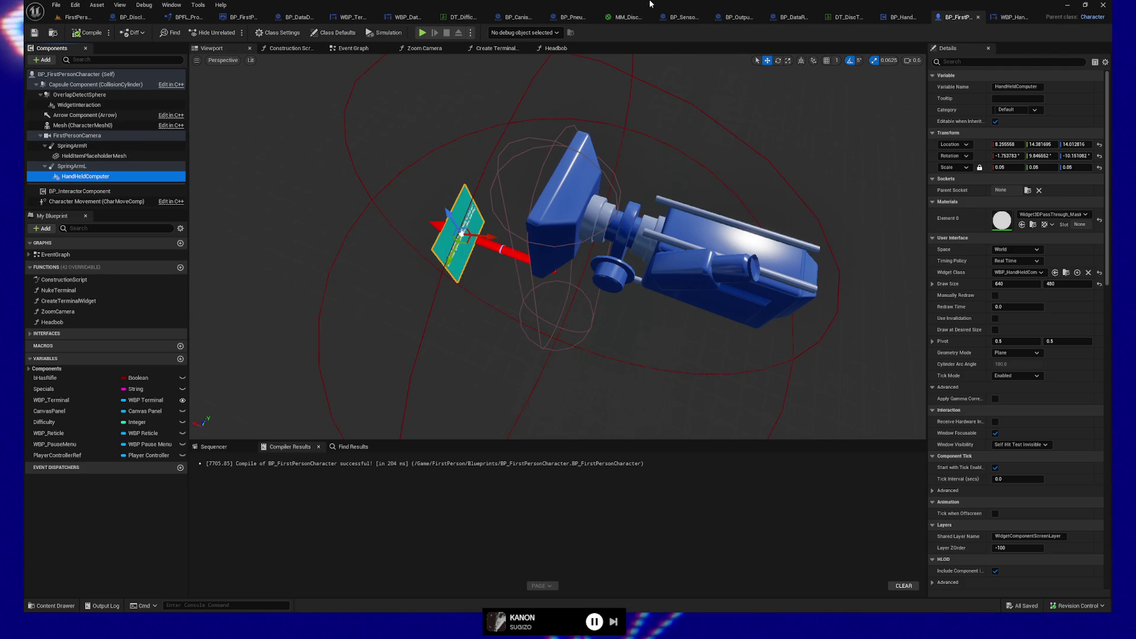
{"action": "mouse_move", "coordinate": [491, 167]}
{"action": "left_mouse_down"}
{"action": "mouse_move", "coordinate": [408, 195]}
{"action": "mouse_move", "coordinate": [624, 220]}
{"action": "left_mouse_up"}
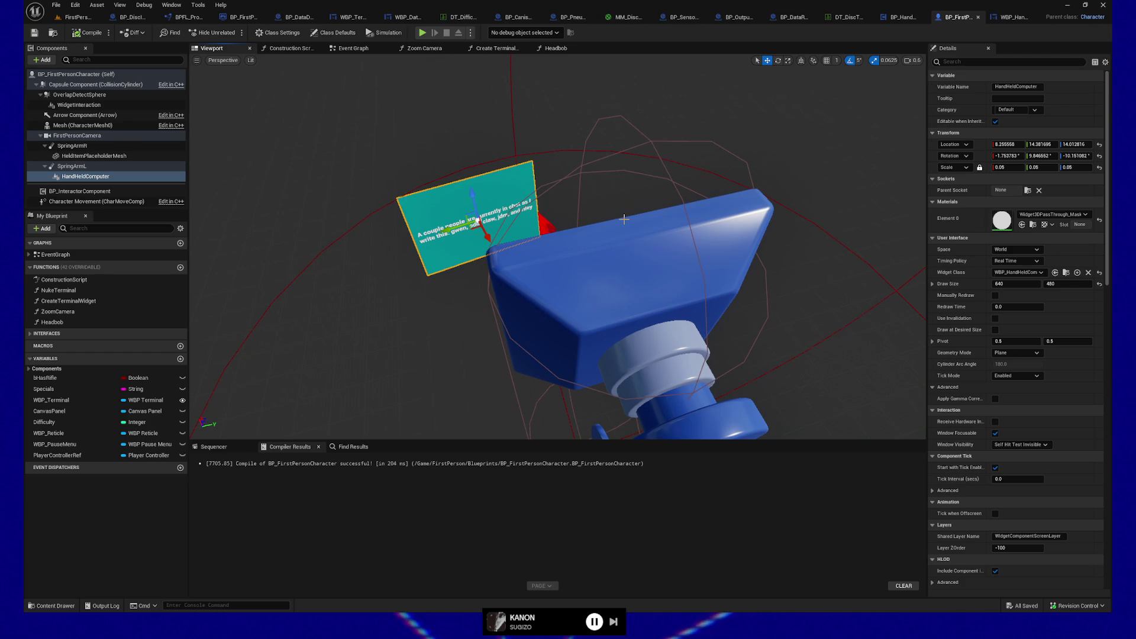
Orbit around the device, then view the Create Terminal Widget graph and the Event Graph
{"action": "mouse_move", "coordinate": [611, 212]}
{"action": "left_mouse_down"}
{"action": "mouse_move", "coordinate": [574, 220]}
{"action": "mouse_move", "coordinate": [599, 219]}
{"action": "mouse_move", "coordinate": [549, 68]}
{"action": "left_mouse_up"}
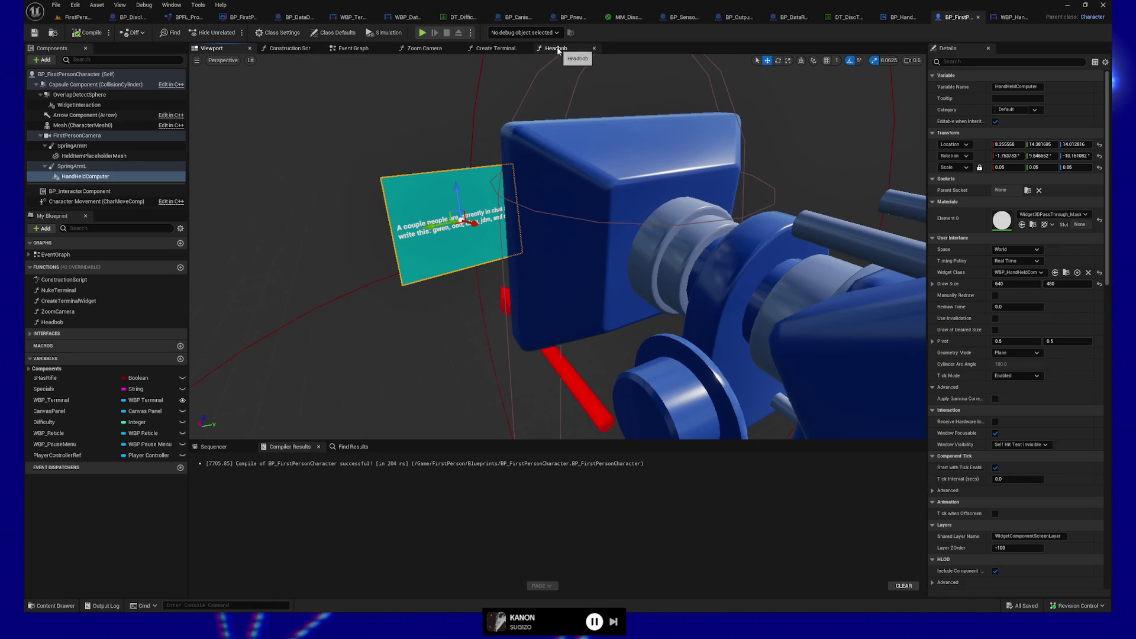
{"action": "left_click", "coordinate": [482, 51]}
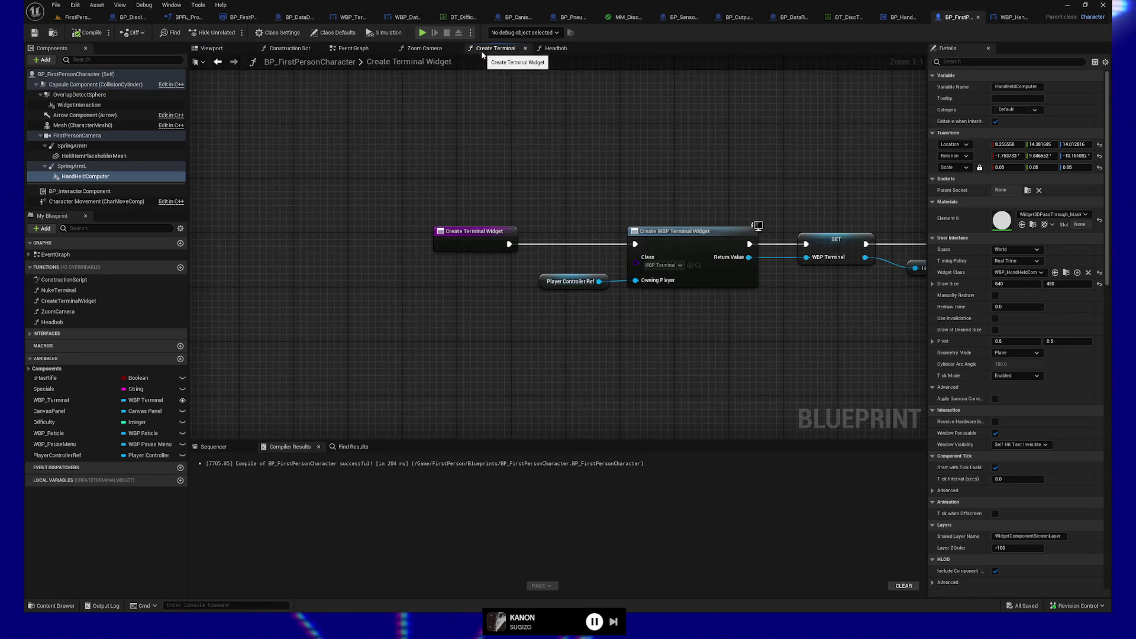
{"action": "left_click", "coordinate": [354, 48]}
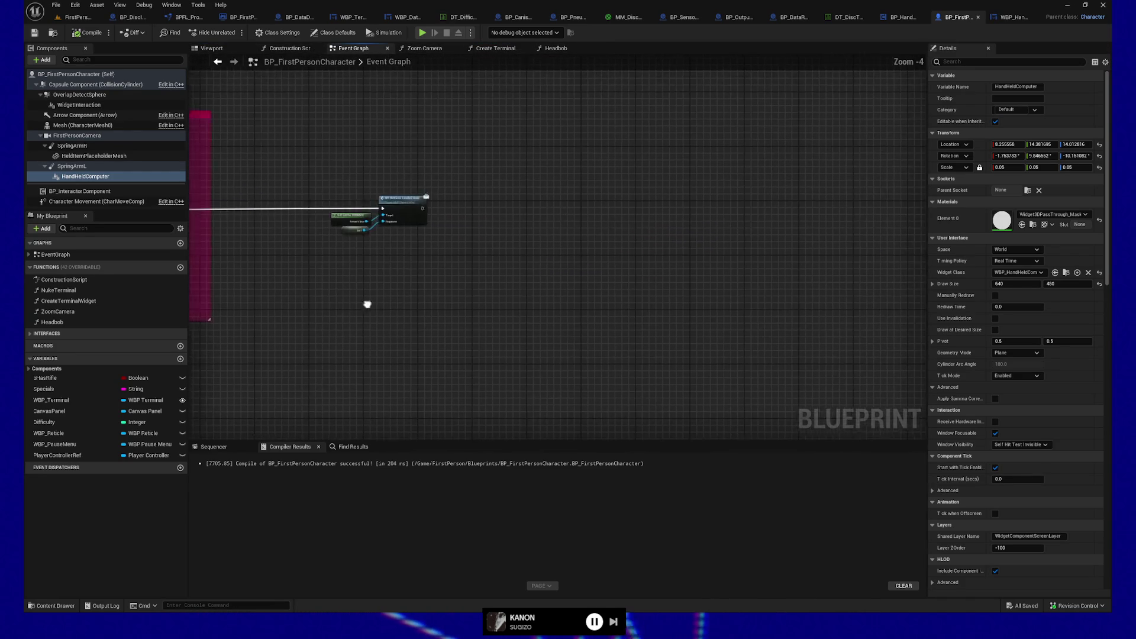
Zoom and pan the Event Graph to the Crouch Input section and open the Content Drawer
{"action": "scroll", "coordinate": [308, 260], "scroll_direction": "up", "scroll_amount": 4}
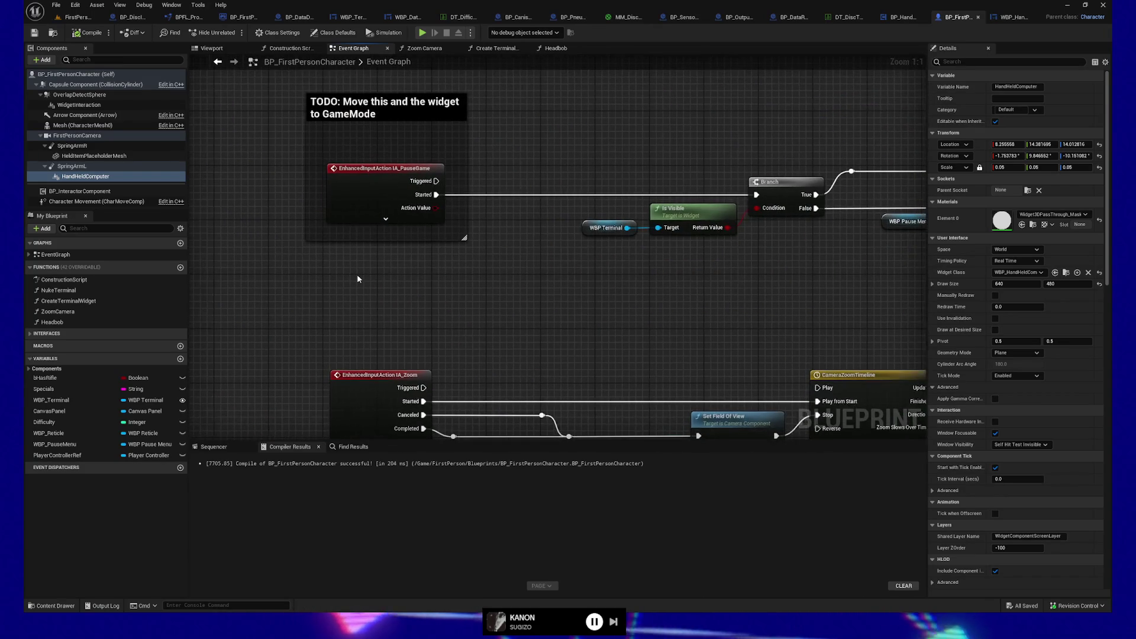
{"action": "mouse_move", "coordinate": [361, 275]}
{"action": "left_mouse_down"}
{"action": "mouse_move", "coordinate": [390, 324]}
{"action": "mouse_move", "coordinate": [400, 269]}
{"action": "left_mouse_up"}
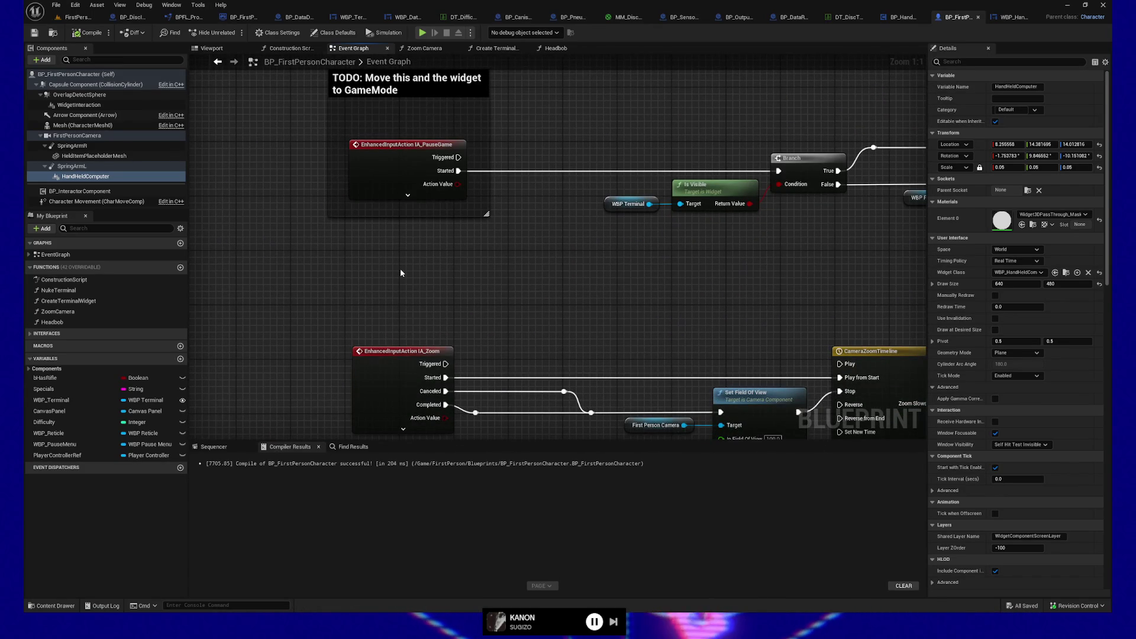
{"action": "mouse_move", "coordinate": [425, 276]}
{"action": "left_mouse_down"}
{"action": "mouse_move", "coordinate": [434, 302]}
{"action": "mouse_move", "coordinate": [428, 278]}
{"action": "mouse_move", "coordinate": [415, 285]}
{"action": "mouse_move", "coordinate": [418, 152]}
{"action": "mouse_move", "coordinate": [451, 264]}
{"action": "mouse_move", "coordinate": [456, 225]}
{"action": "mouse_move", "coordinate": [297, 367]}
{"action": "mouse_move", "coordinate": [312, 157]}
{"action": "left_mouse_up"}
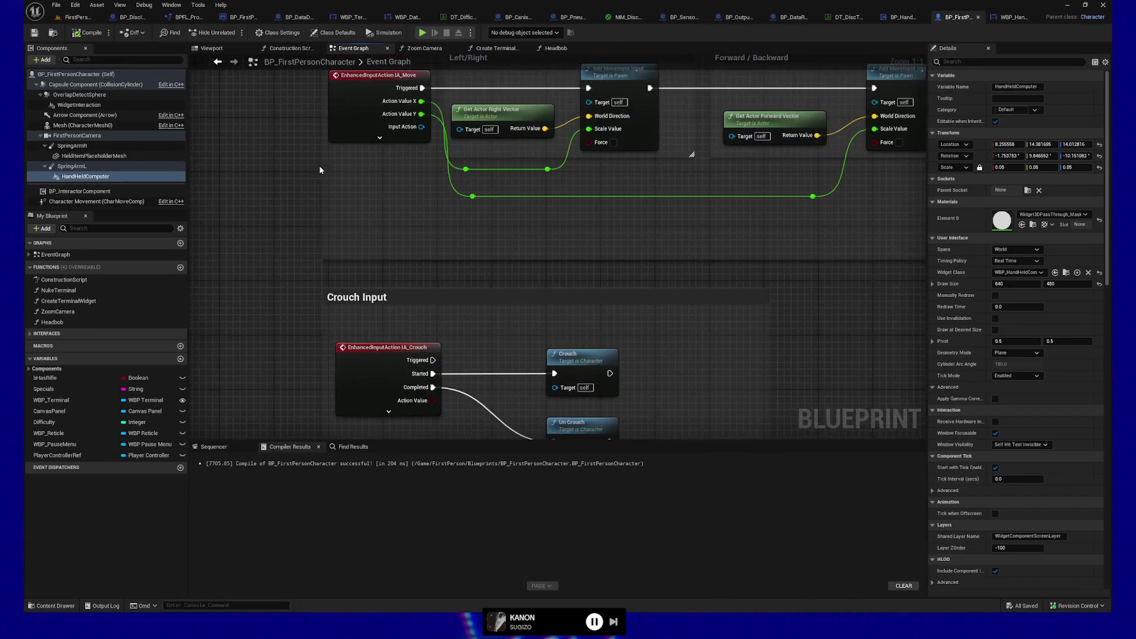
{"action": "left_click_drag", "start_coordinate": [282, 280], "coordinate": [283, 162]}
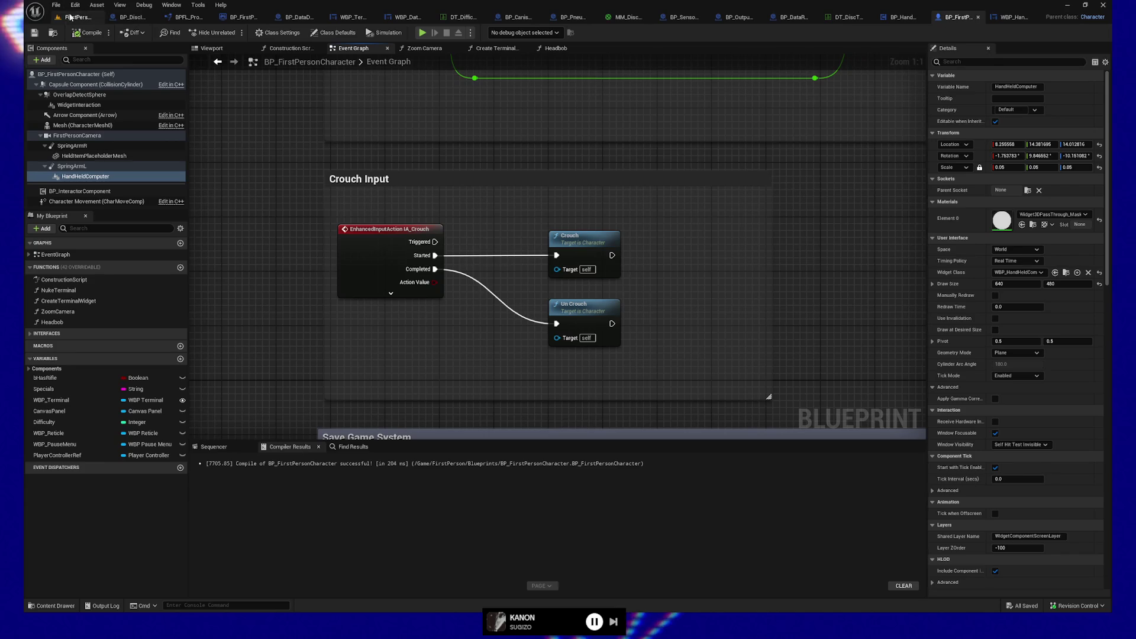
{"action": "left_click", "coordinate": [51, 605]}
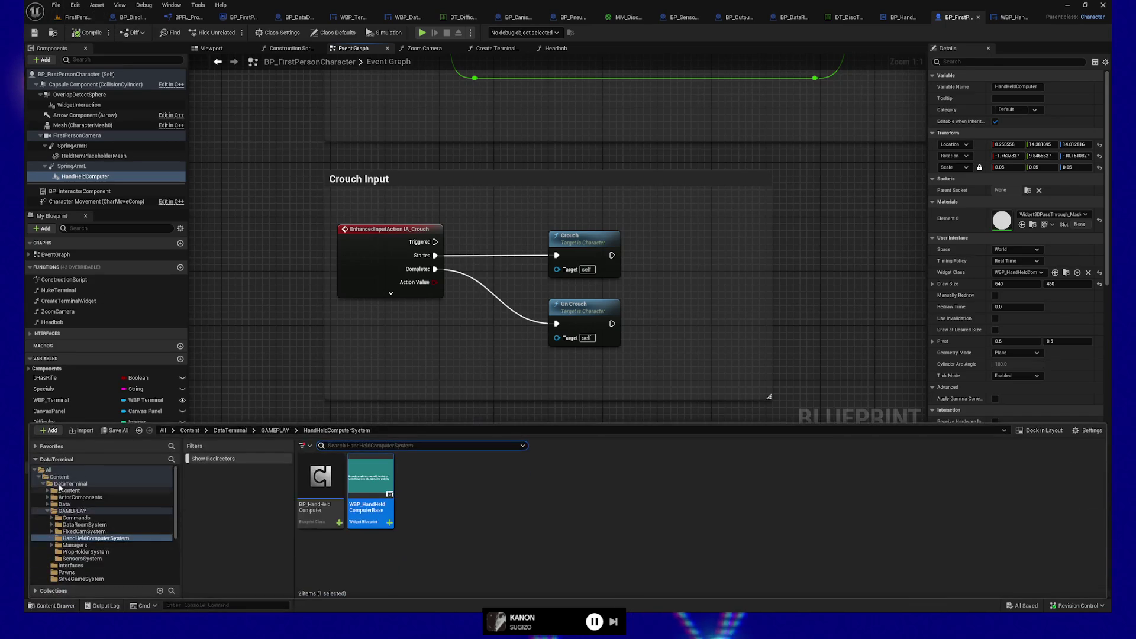
Search all content for 'ia_' assets and browse to IA_Crouch's folder
{"action": "left_click", "coordinate": [50, 470]}
{"action": "type", "text": "ia"}
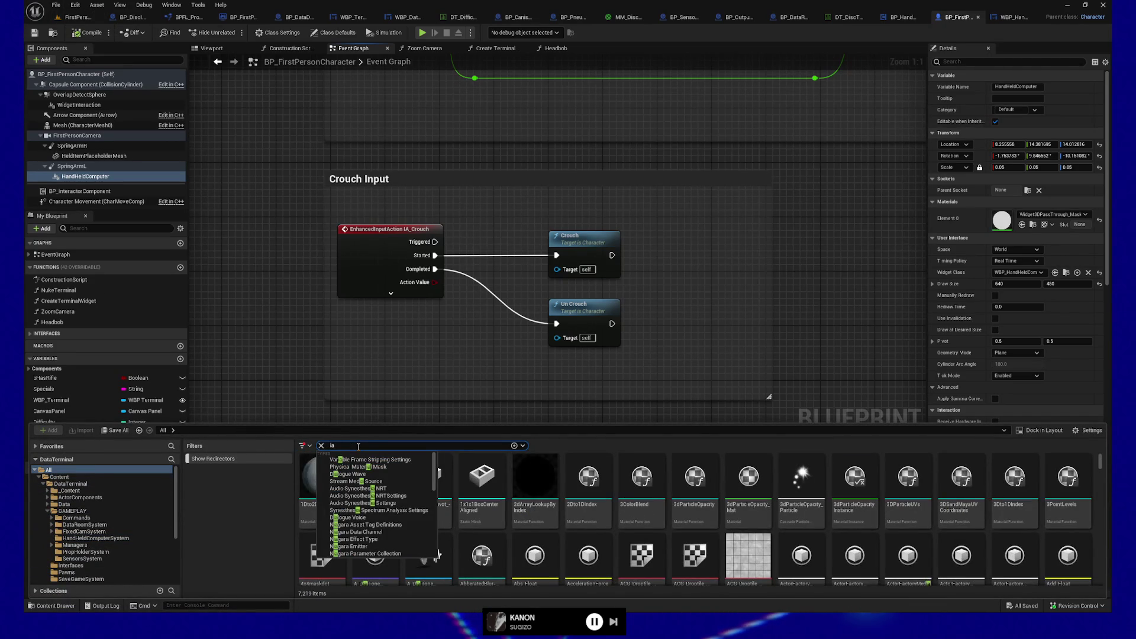
{"action": "type", "text": "_"}
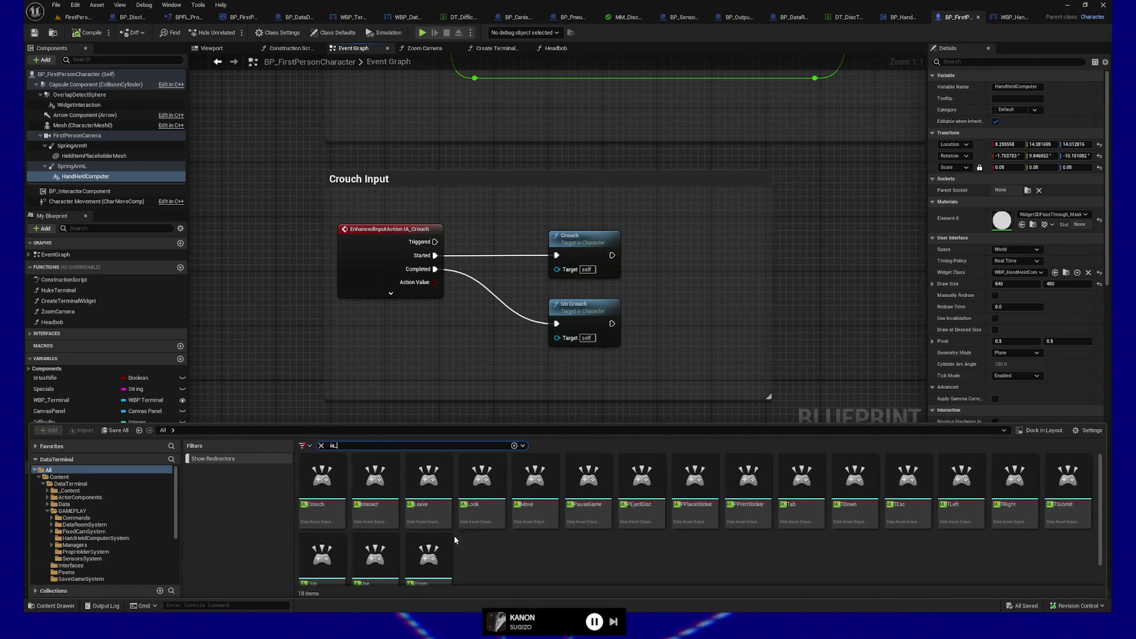
{"action": "right_click", "coordinate": [323, 491]}
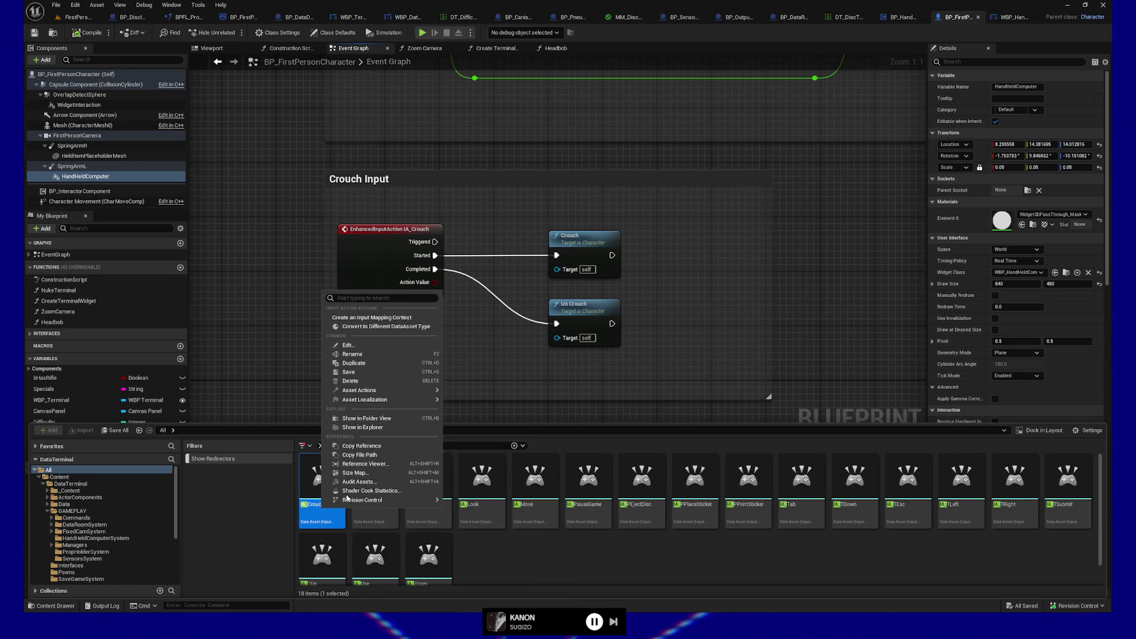
{"action": "left_click", "coordinate": [391, 417]}
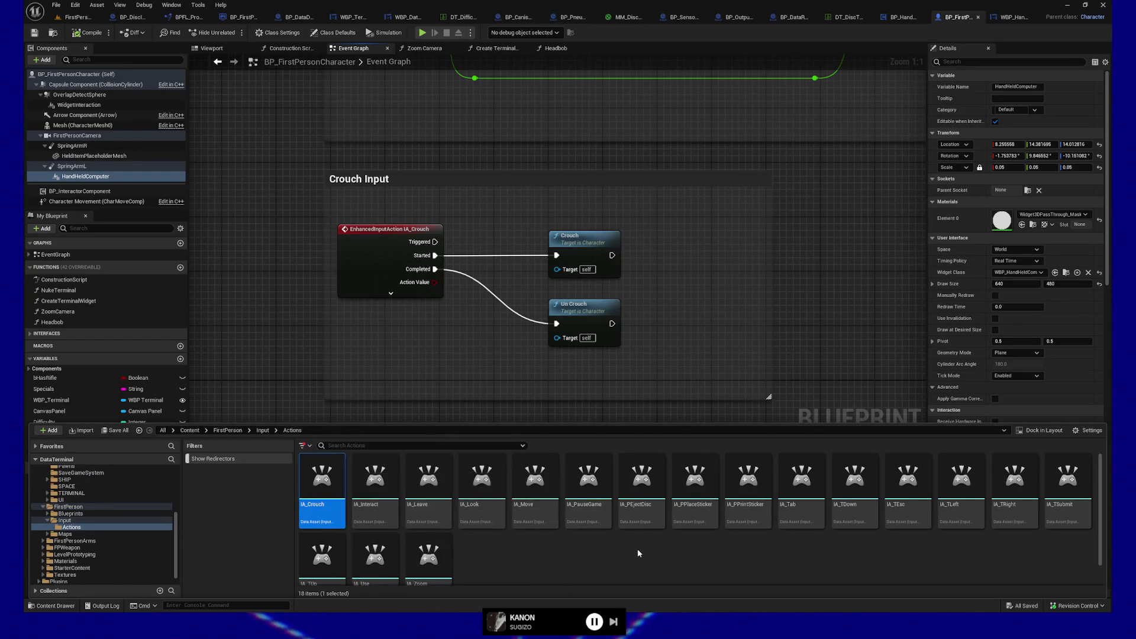
Look through the IA_T input actions and check IA_Tab's references in the Reference Viewer
{"action": "scroll", "coordinate": [504, 533], "scroll_direction": "down", "scroll_amount": 1}
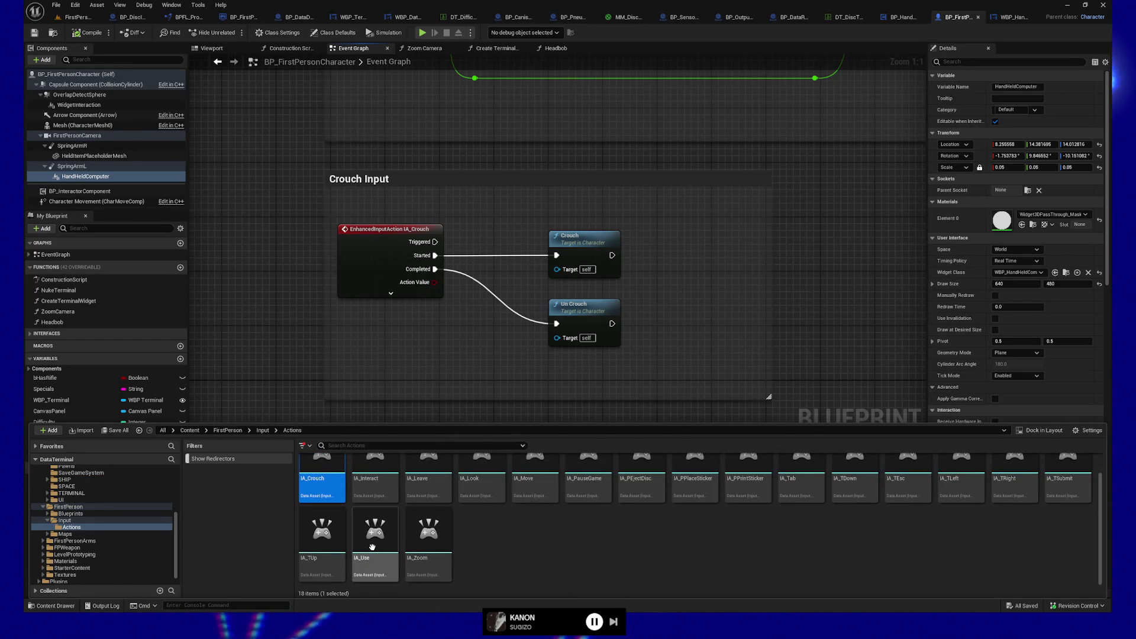
{"action": "left_click", "coordinate": [316, 539]}
{"action": "left_click", "coordinate": [1049, 474]}
{"action": "scroll", "coordinate": [1017, 491], "scroll_direction": "up", "scroll_amount": 1}
{"action": "left_click", "coordinate": [994, 518]}
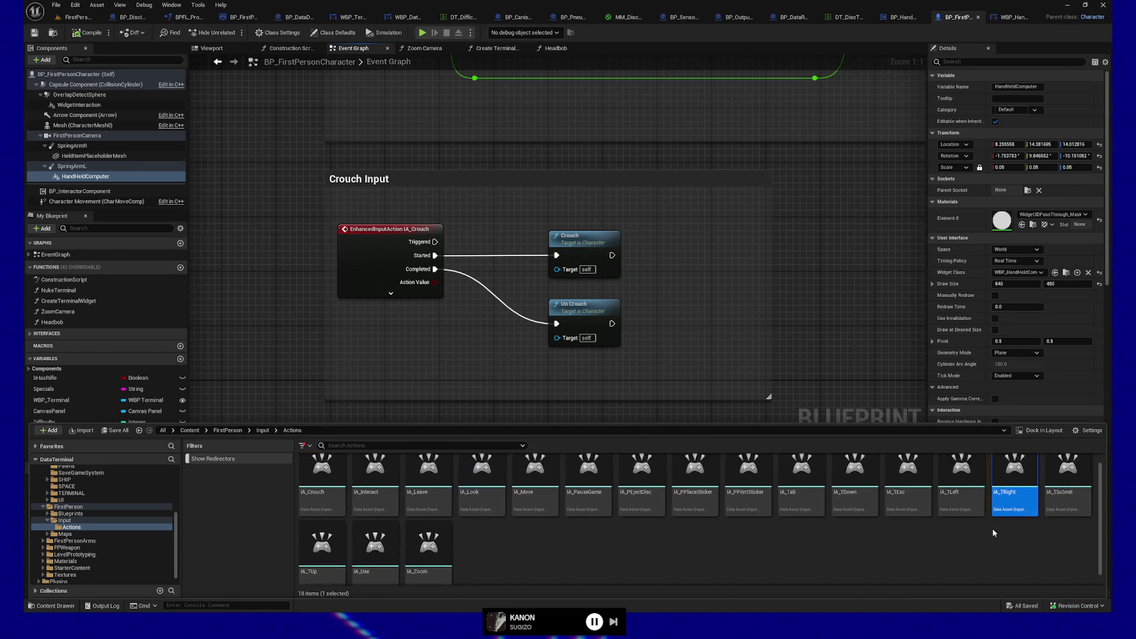
{"action": "left_click", "coordinate": [950, 508]}
{"action": "left_click", "coordinate": [905, 491]}
{"action": "left_click", "coordinate": [852, 490]}
{"action": "left_click", "coordinate": [793, 487]}
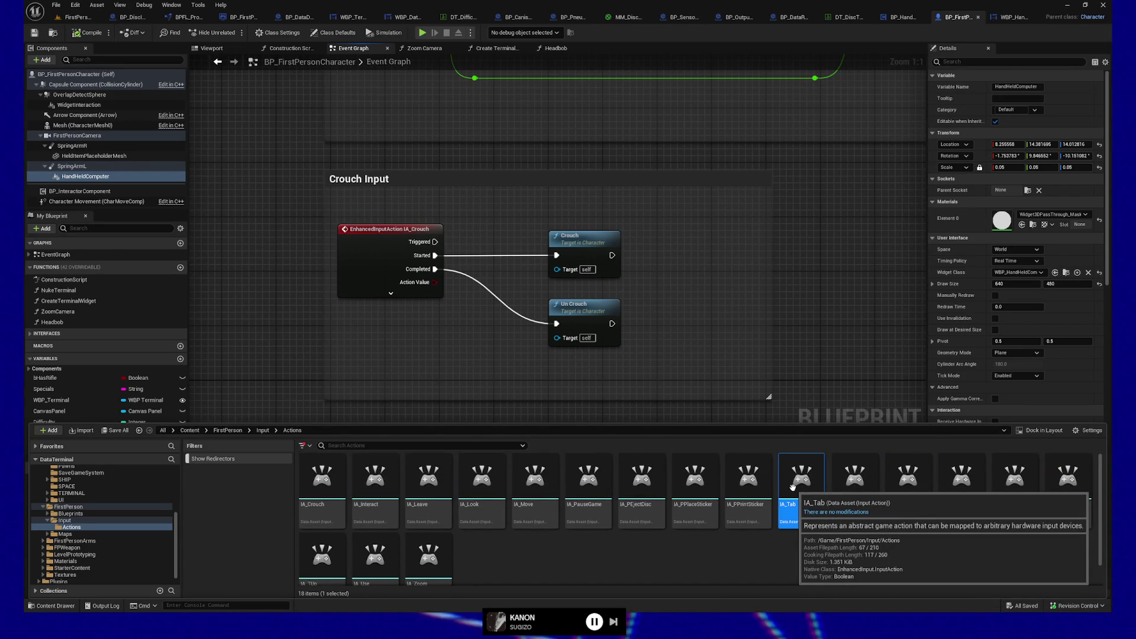
{"action": "right_click", "coordinate": [792, 487]}
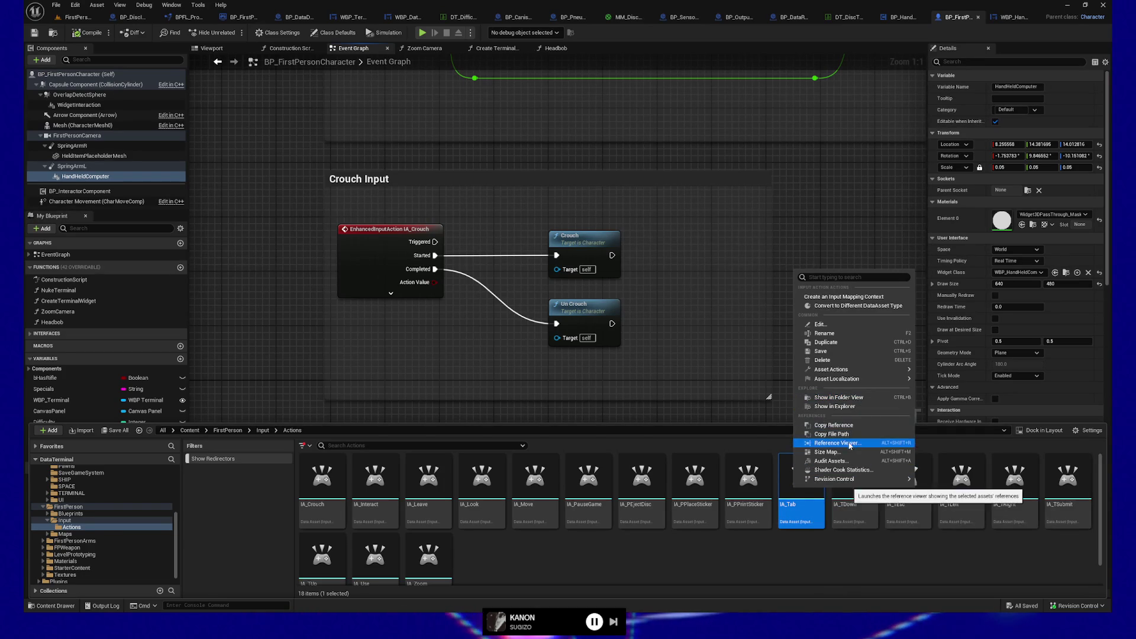
{"action": "left_click", "coordinate": [850, 445]}
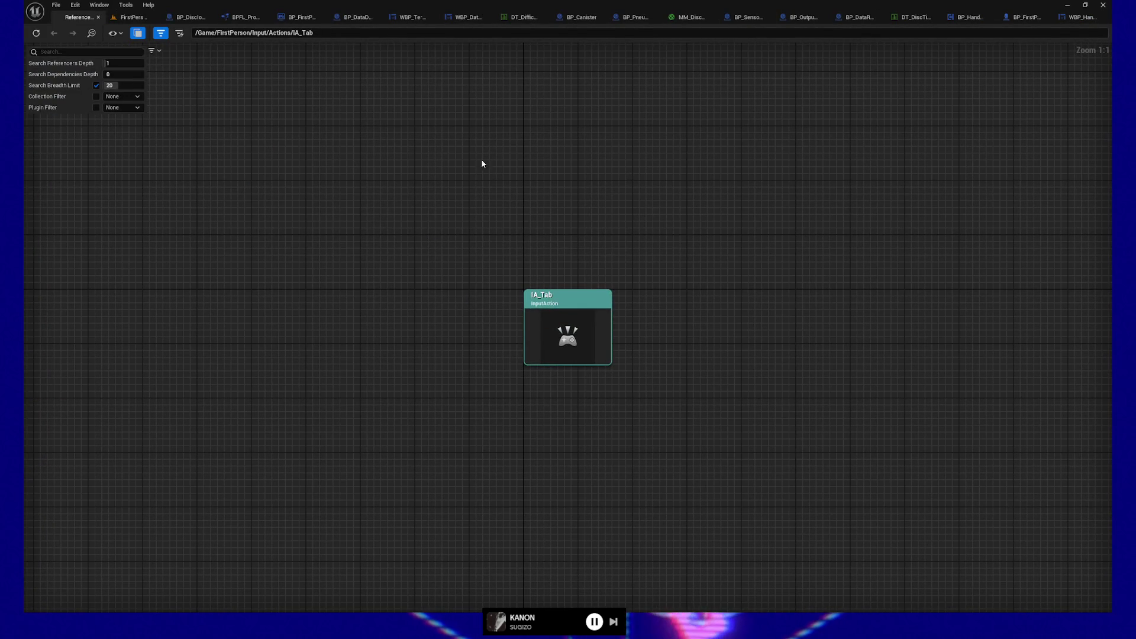
{"action": "left_click", "coordinate": [98, 17]}
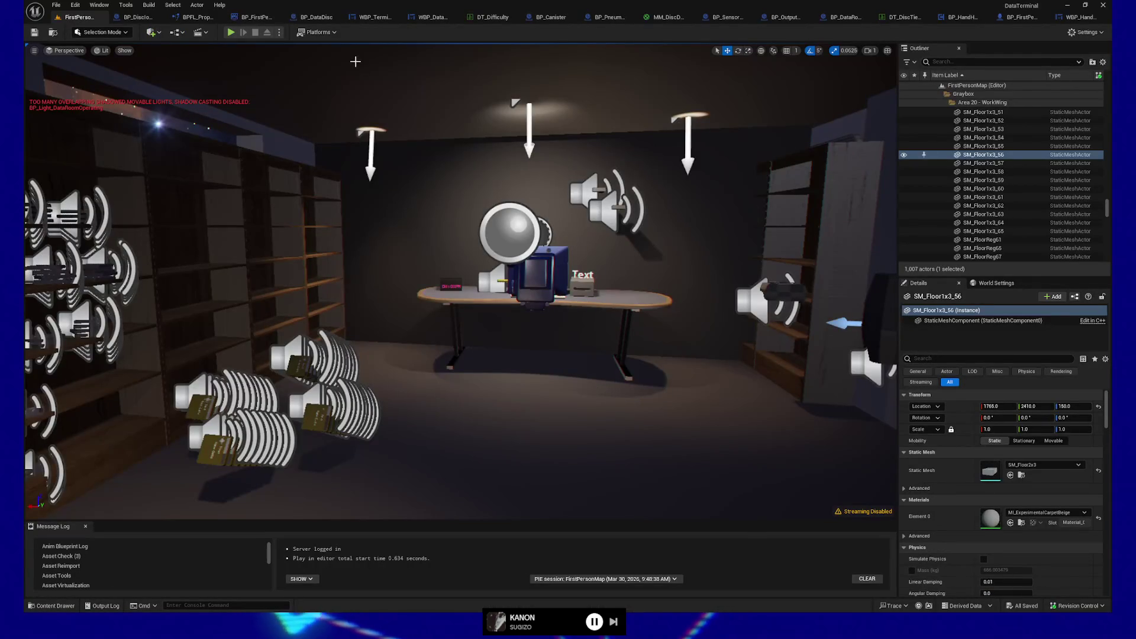
Open IMC_Default from the Input folder
{"action": "key", "text": "ctrl+space"}
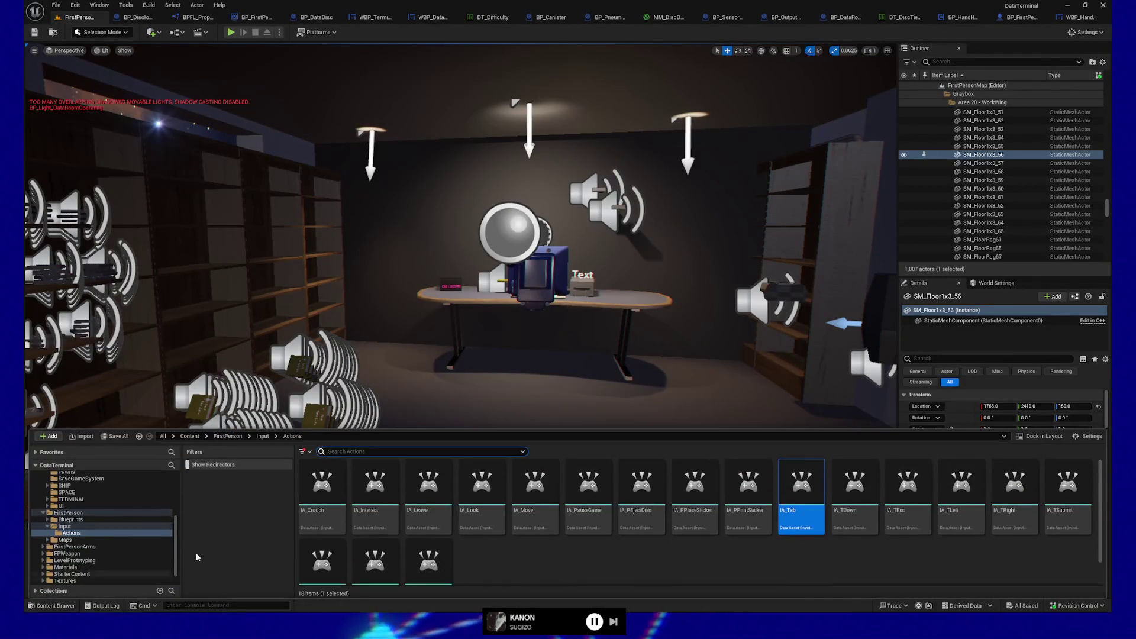
{"action": "left_click", "coordinate": [64, 526]}
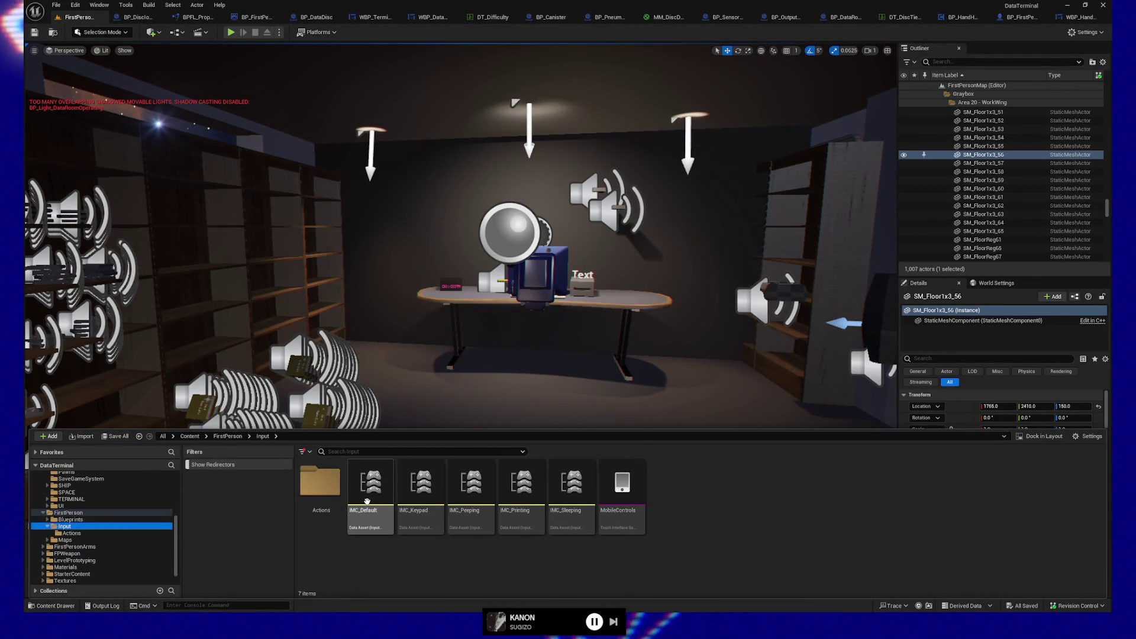
{"action": "double_click", "coordinate": [372, 497]}
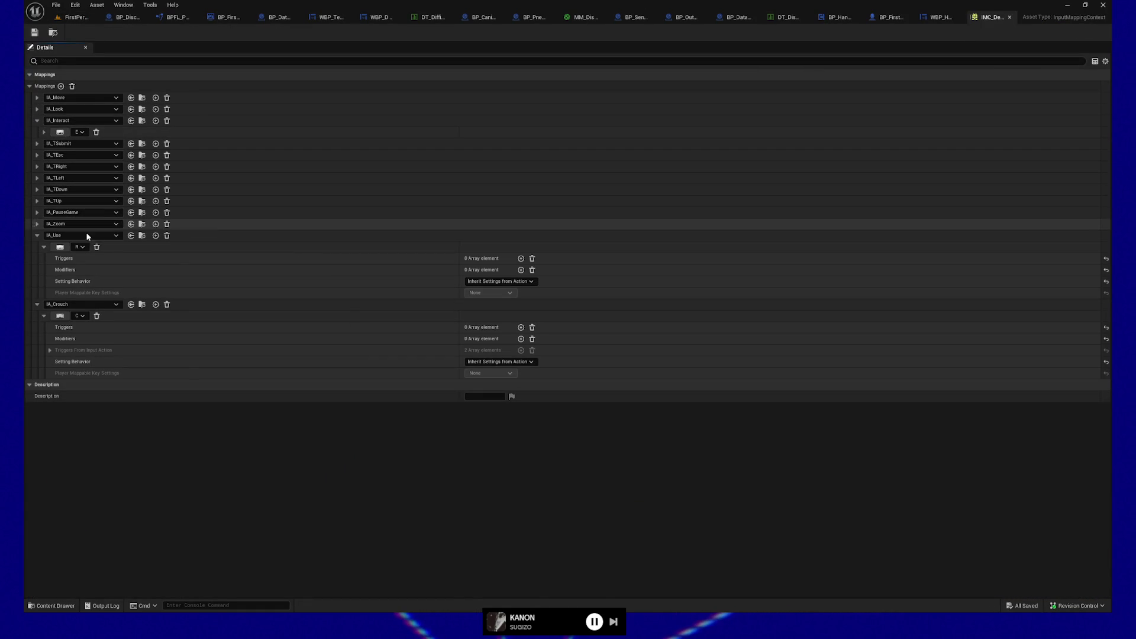
Add an IA_Tab mapping to IMC_Default bound to the Tab key
{"action": "left_click", "coordinate": [61, 87]}
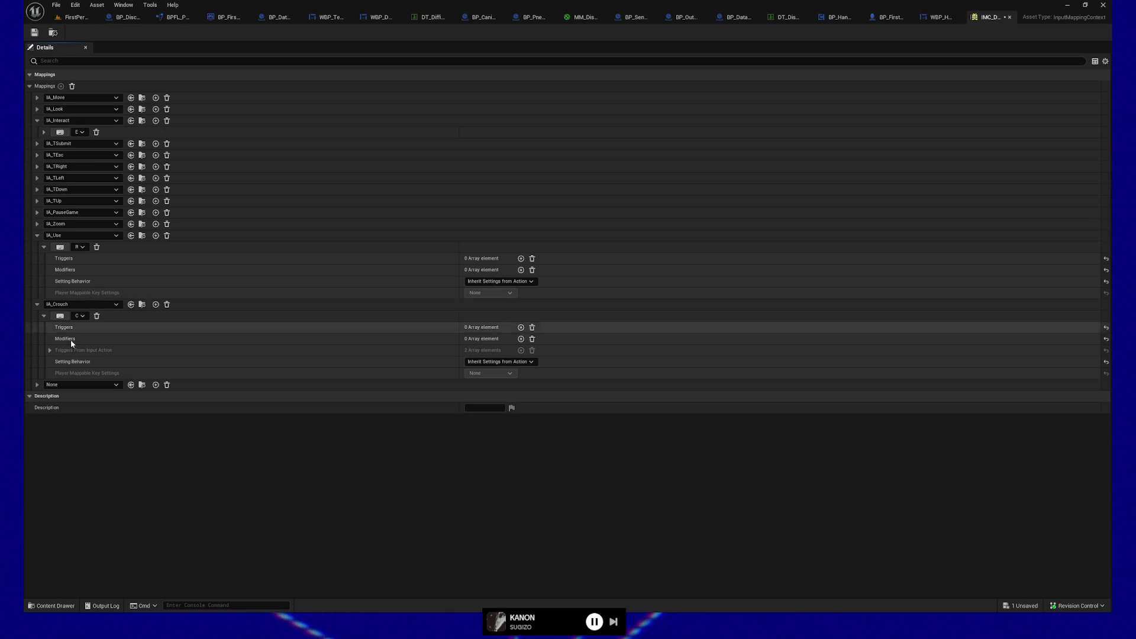
{"action": "left_click", "coordinate": [70, 384]}
{"action": "type", "text": "tab"}
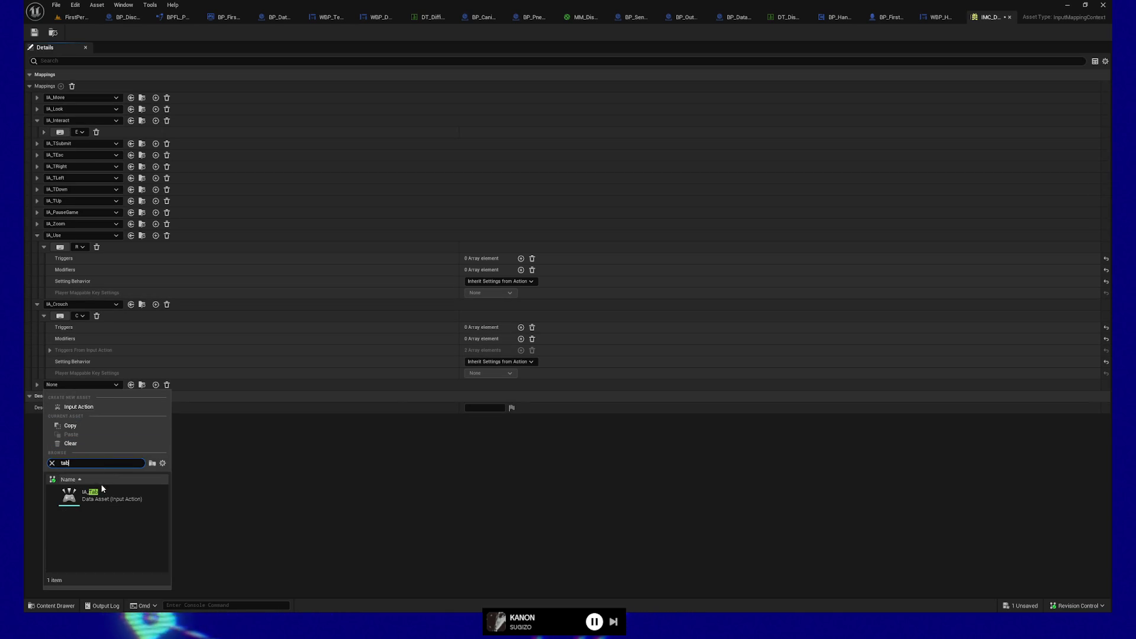
{"action": "left_click", "coordinate": [103, 492]}
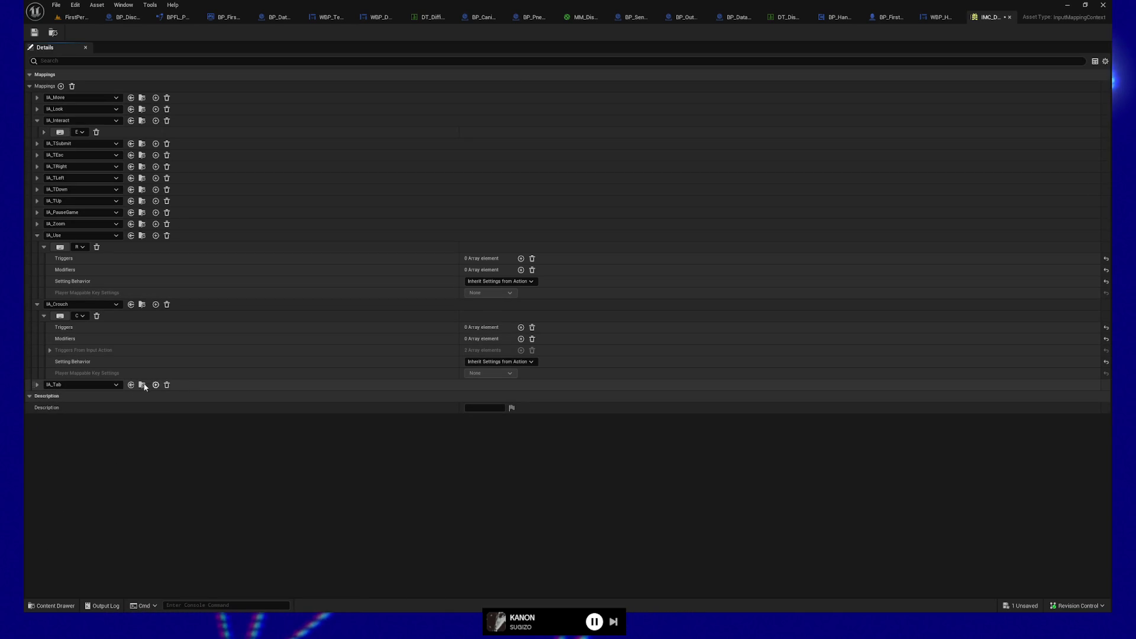
{"action": "left_click", "coordinate": [38, 385]}
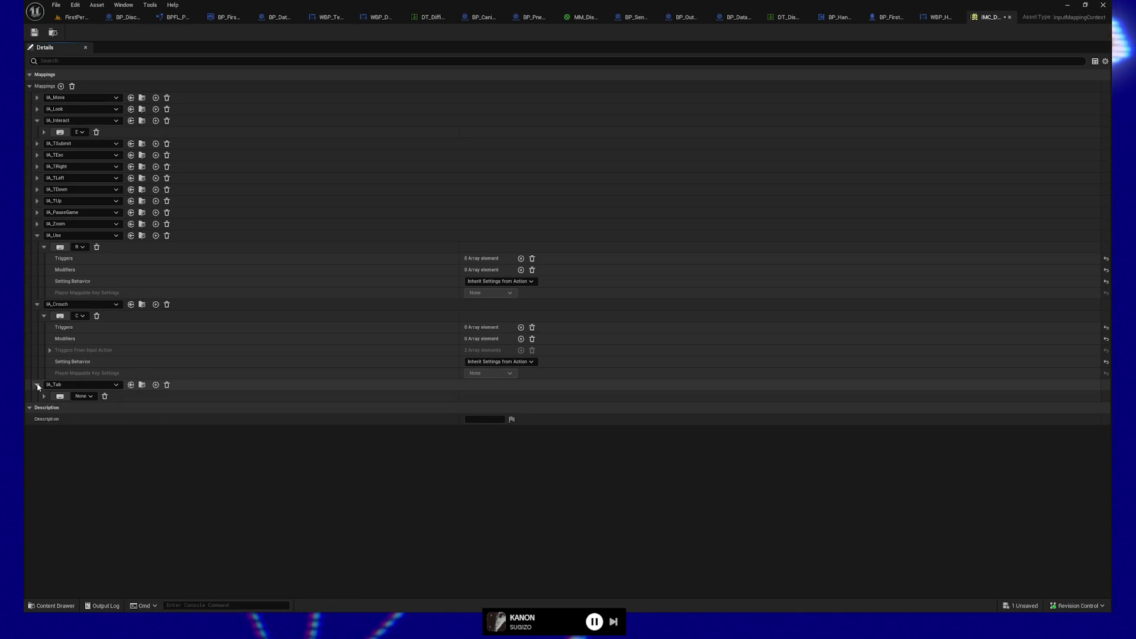
{"action": "left_click", "coordinate": [81, 396]}
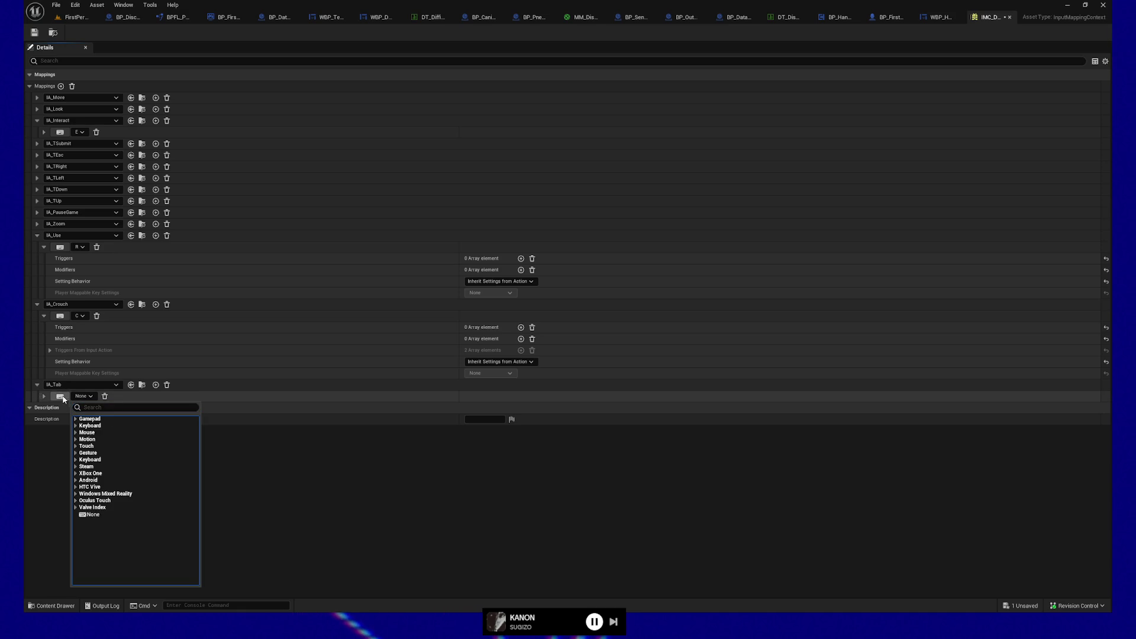
{"action": "left_click", "coordinate": [59, 396]}
{"action": "key", "text": "Tab"}
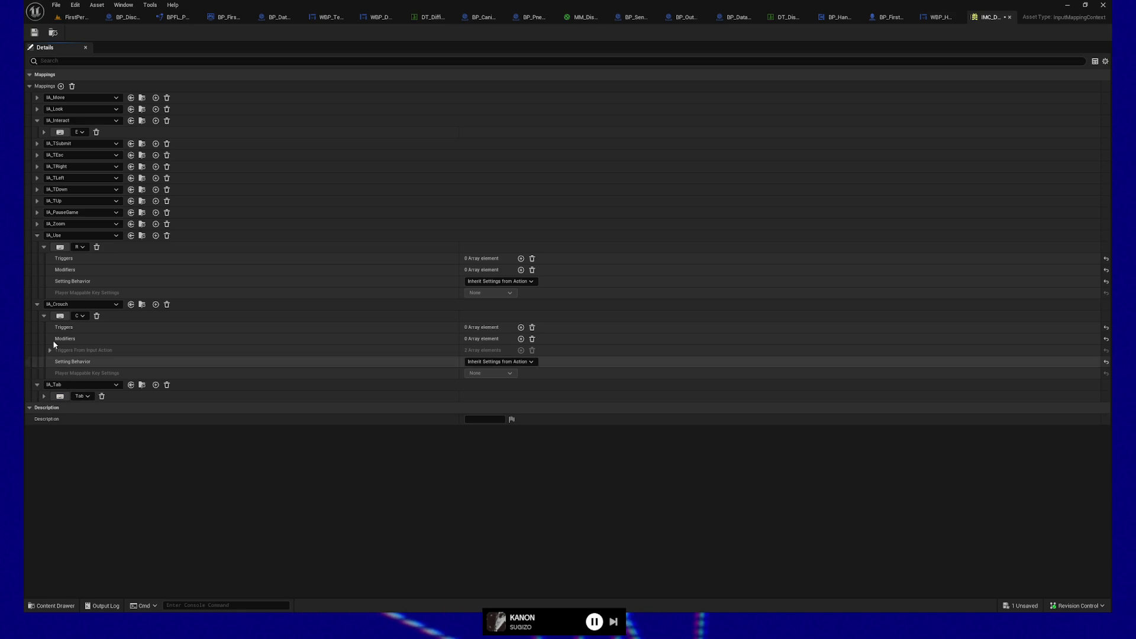
Collapse the IA_Crouch and IA_Use mappings, save IMC_Default, and close its editor
{"action": "left_click", "coordinate": [37, 304]}
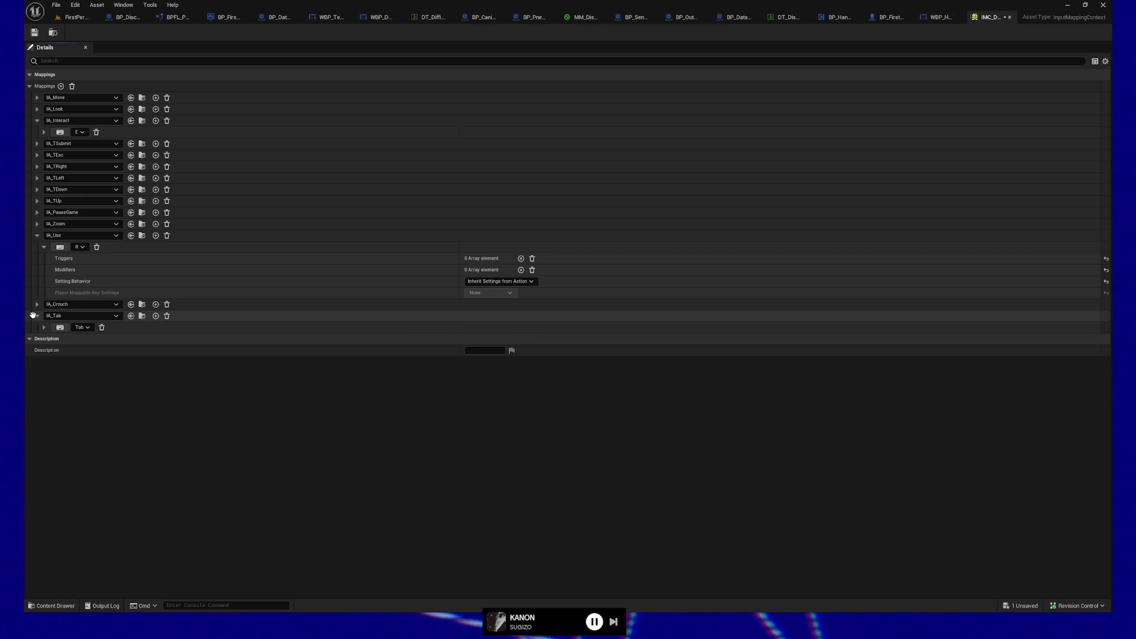
{"action": "left_click", "coordinate": [36, 235]}
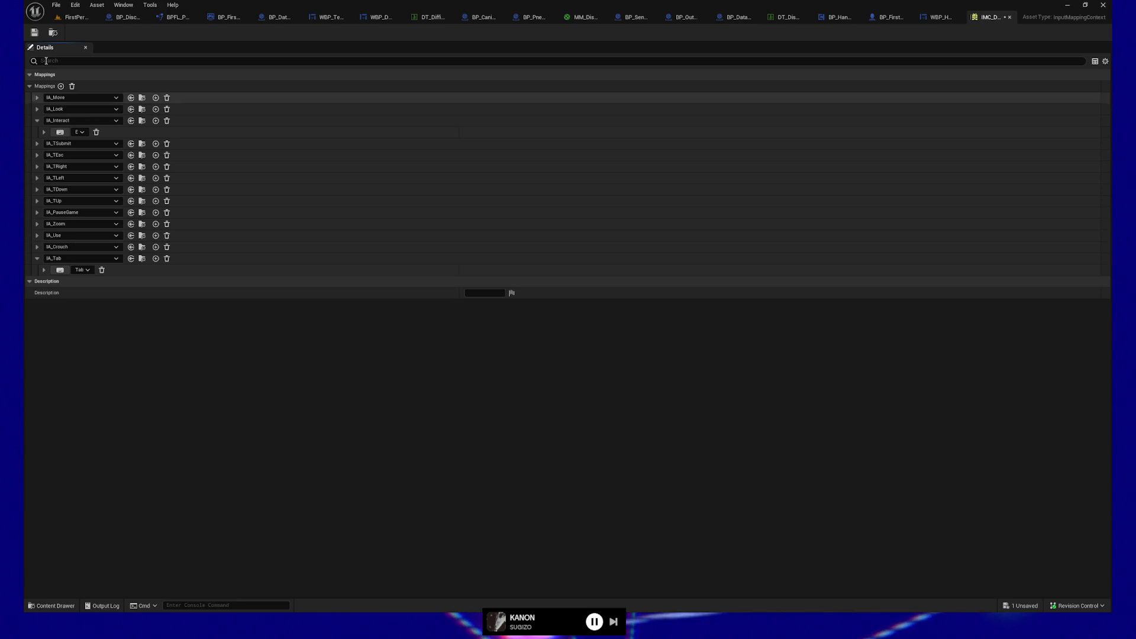
{"action": "left_click", "coordinate": [35, 32]}
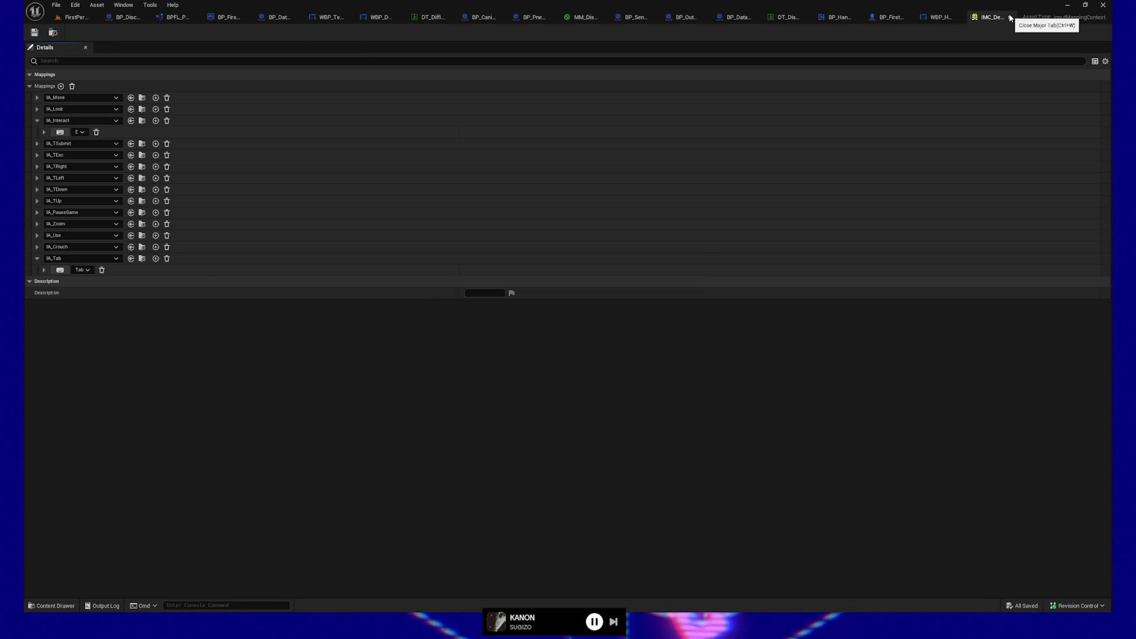
{"action": "left_click", "coordinate": [1010, 16]}
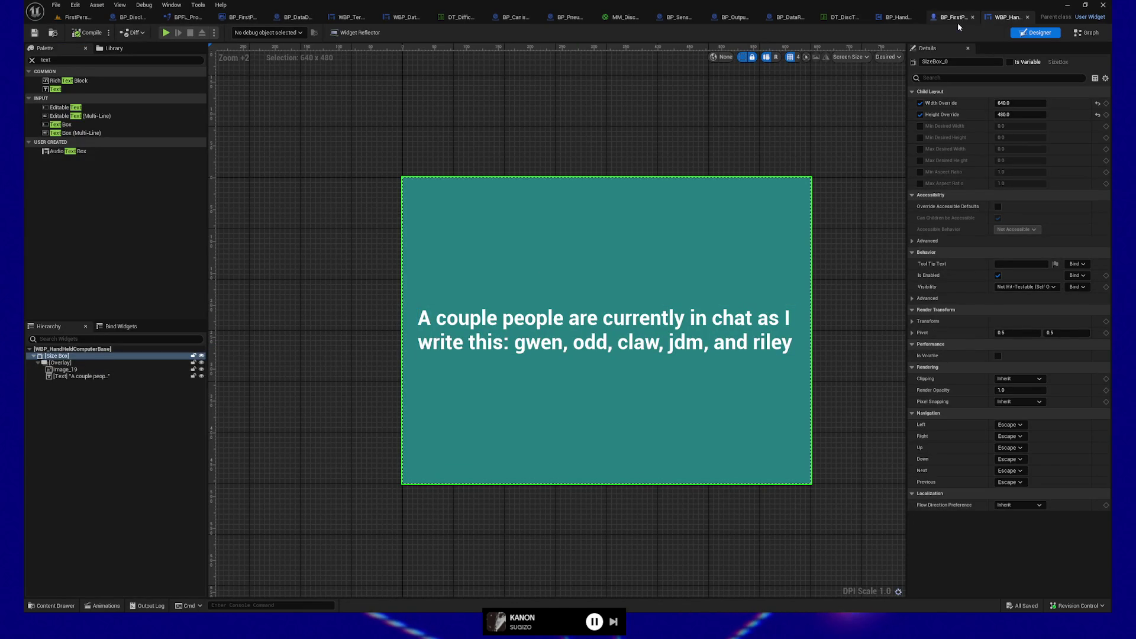
Add an EnhancedInputAction IA_Tab event node to the BP_FirstPersonCharacter Event Graph
{"action": "left_click", "coordinate": [959, 19]}
{"action": "scroll", "coordinate": [373, 328], "scroll_direction": "down", "scroll_amount": 5}
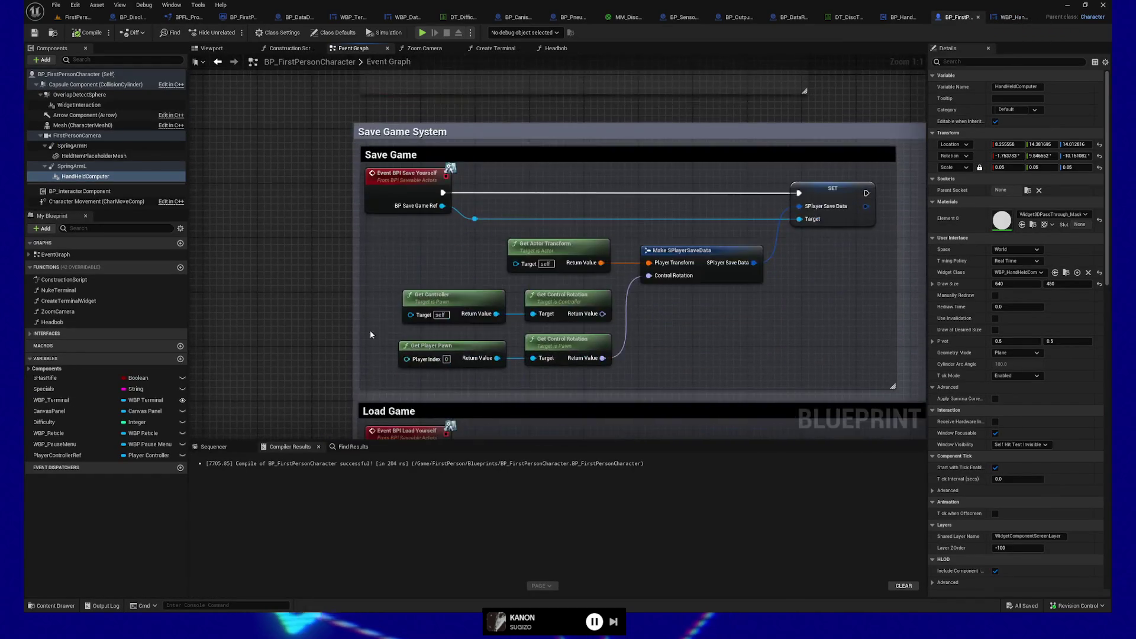
{"action": "scroll", "coordinate": [373, 327], "scroll_direction": "down", "scroll_amount": 10}
{"action": "right_click", "coordinate": [404, 253]}
{"action": "type", "text": "input action tab"}
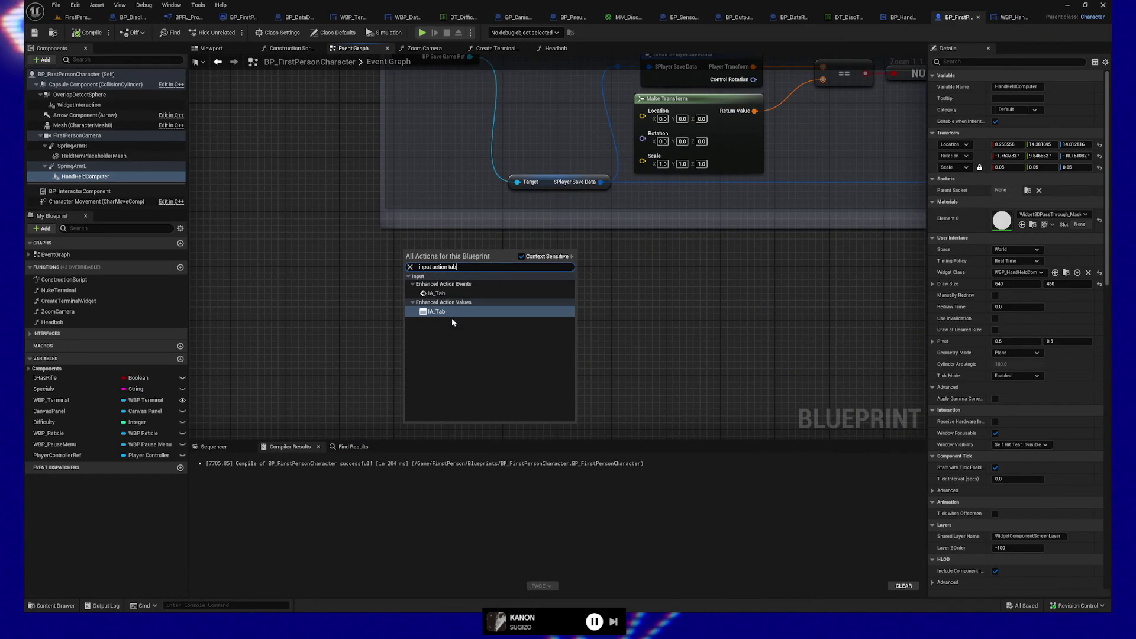
{"action": "left_click", "coordinate": [450, 293]}
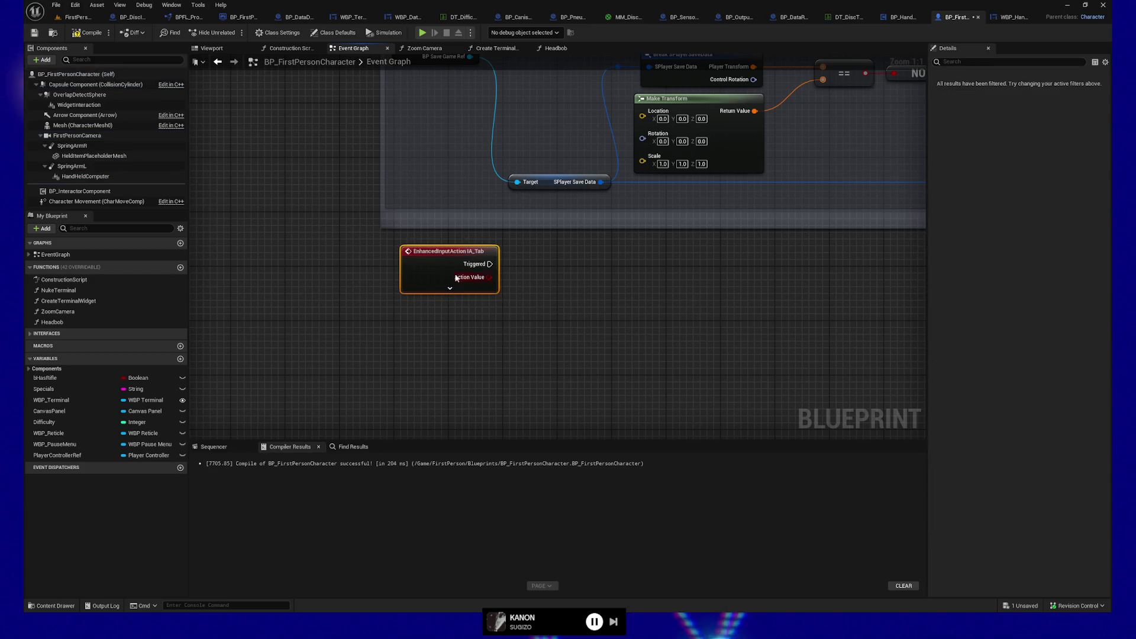
Place the IA_Tab node below the Load Game section and expand it to show all pins
{"action": "left_click_drag", "start_coordinate": [452, 217], "coordinate": [448, 343]}
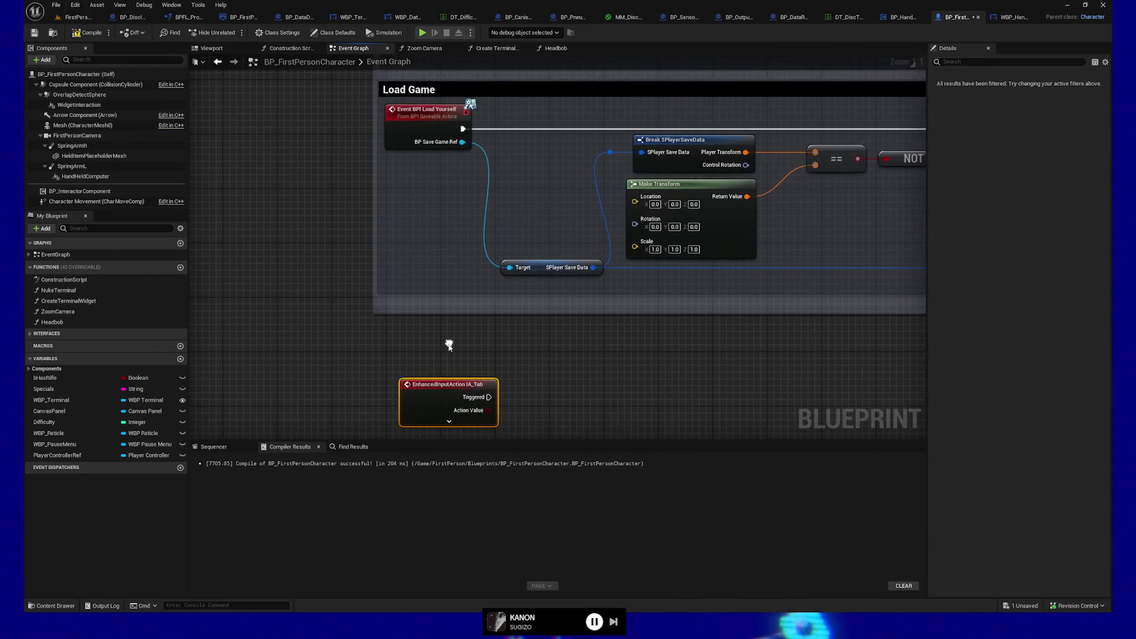
{"action": "left_click_drag", "start_coordinate": [342, 373], "coordinate": [267, 236]}
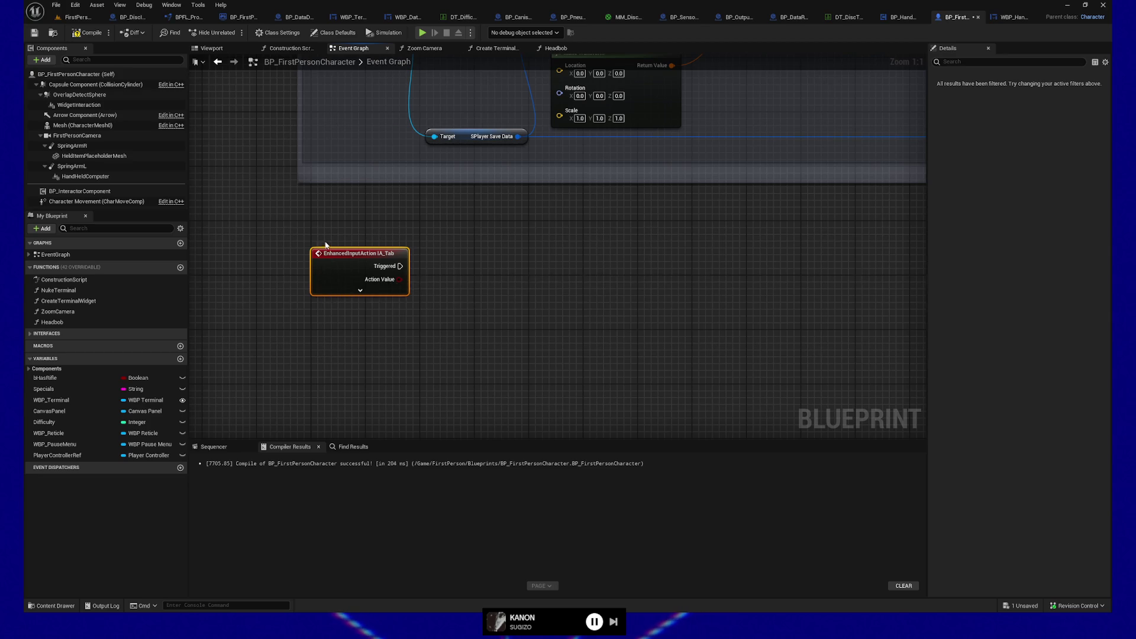
{"action": "mouse_move", "coordinate": [328, 257]}
{"action": "left_mouse_down"}
{"action": "mouse_move", "coordinate": [336, 297]}
{"action": "mouse_move", "coordinate": [329, 283]}
{"action": "left_mouse_up"}
{"action": "left_click_drag", "start_coordinate": [364, 317], "coordinate": [360, 297]}
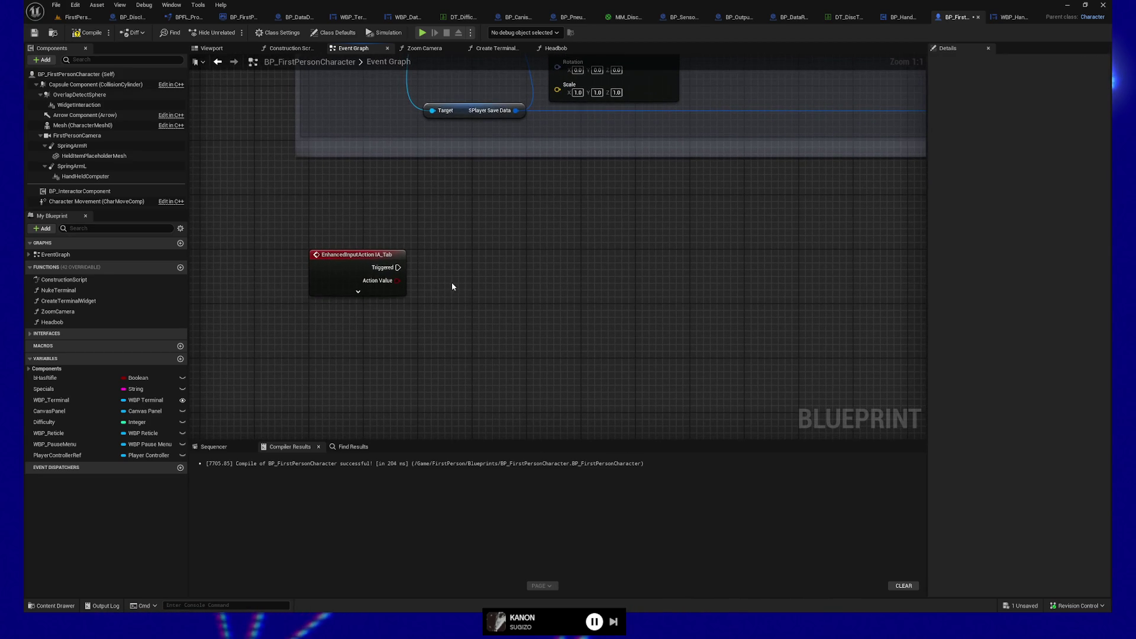
{"action": "left_click", "coordinate": [357, 294]}
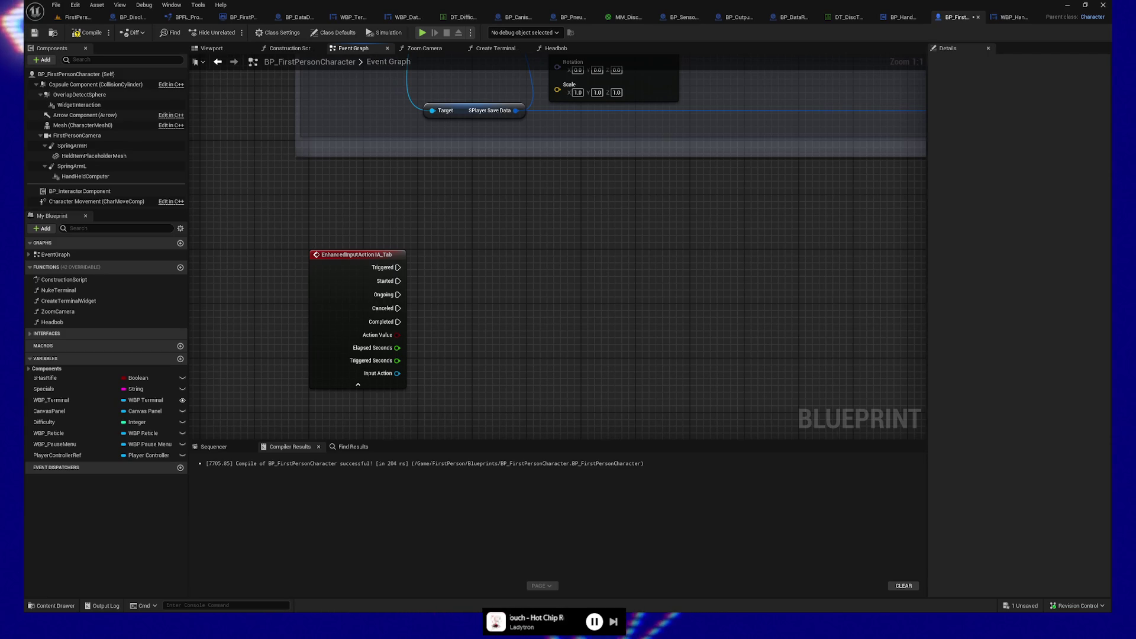
{"action": "left_click_drag", "start_coordinate": [398, 267], "coordinate": [549, 264]}
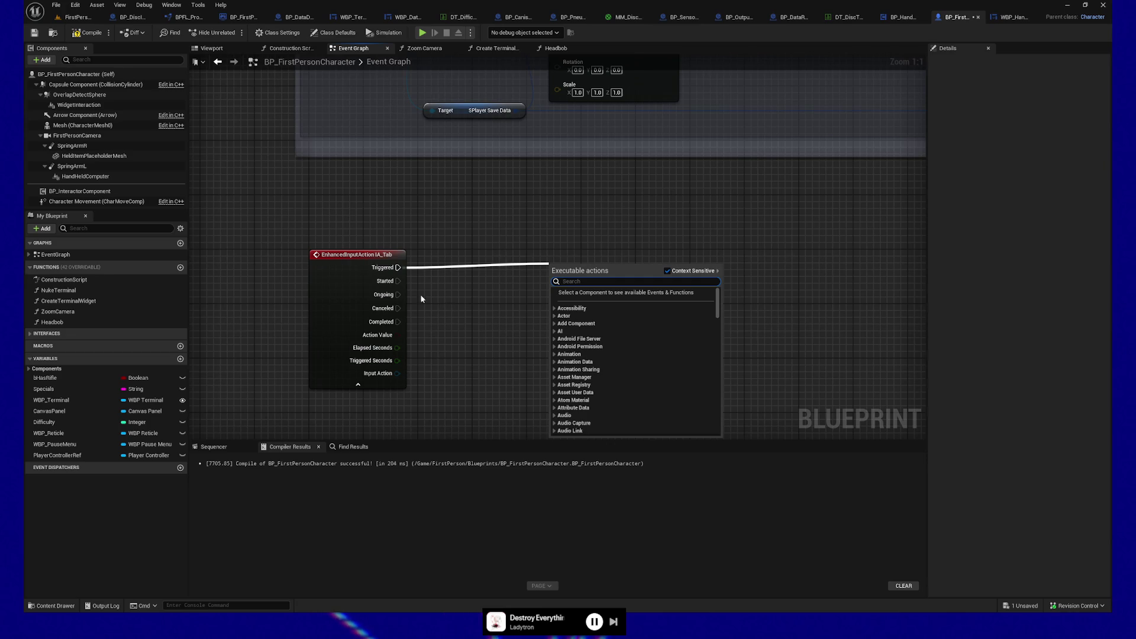
Create a new blueprint function named ShowReadOnlyHHC and compile the blueprint
{"action": "left_click", "coordinate": [390, 216]}
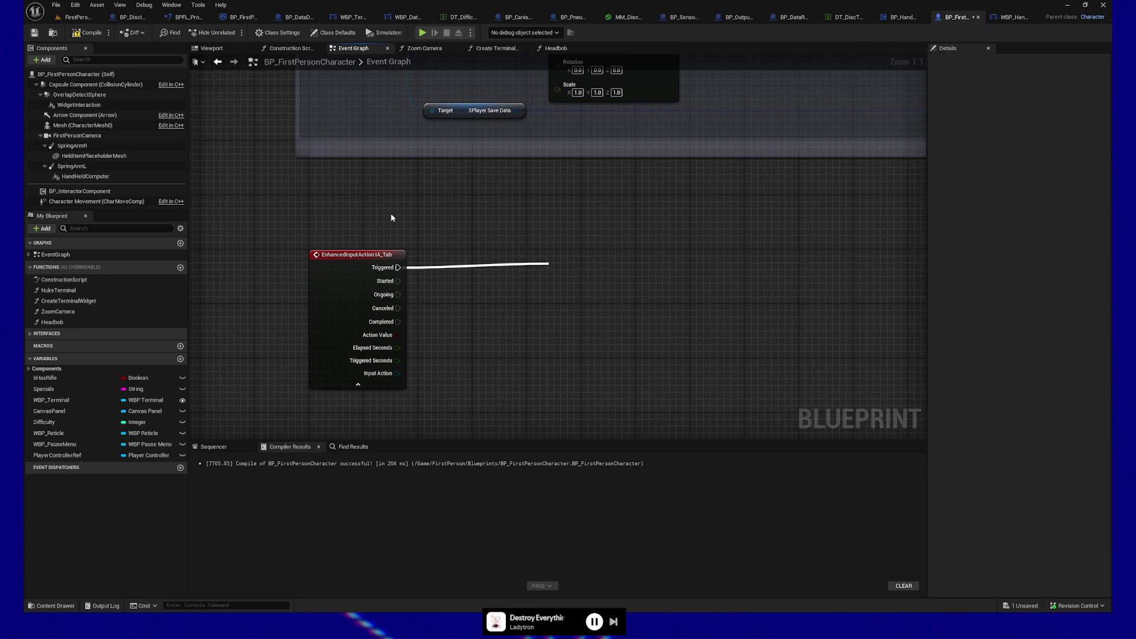
{"action": "left_click", "coordinate": [181, 268]}
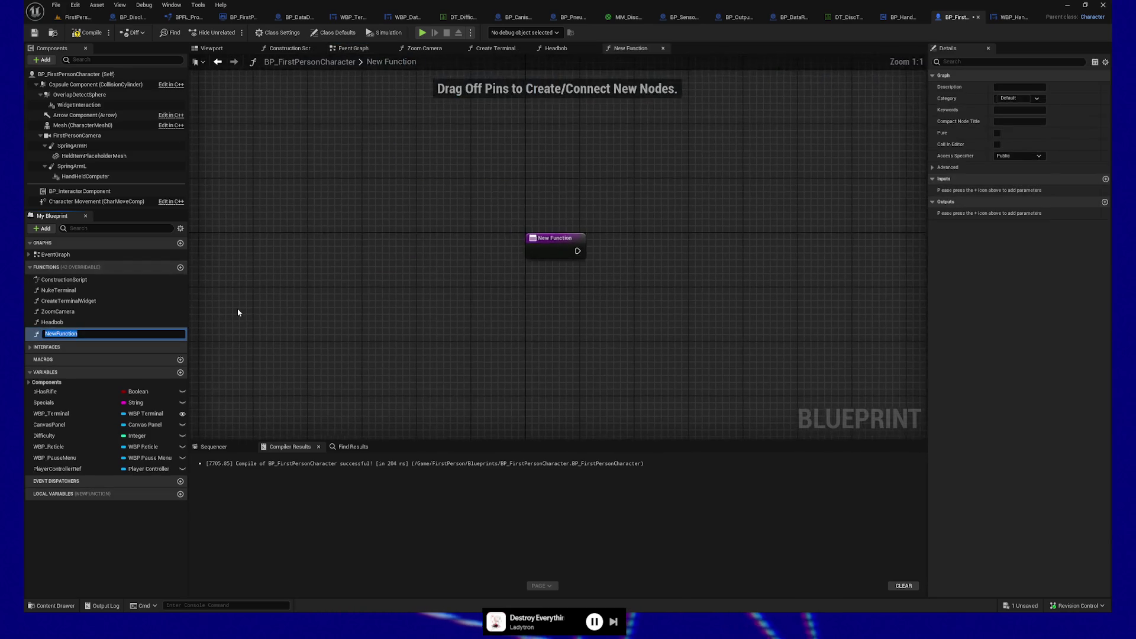
{"action": "type", "text": "Show"}
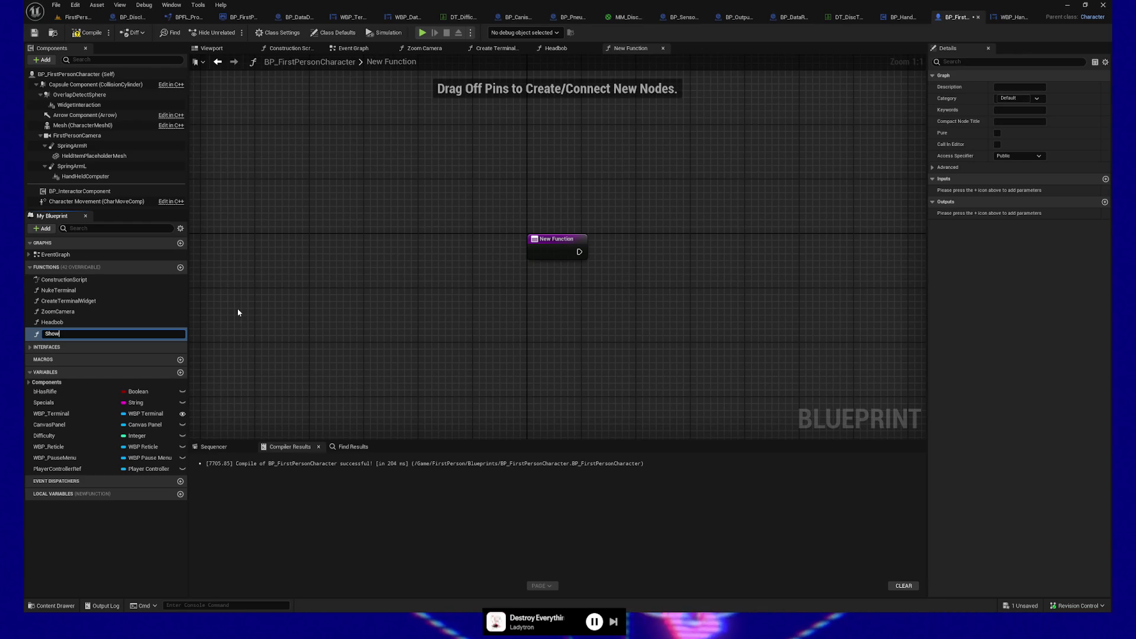
{"action": "type", "text": "HHC"}
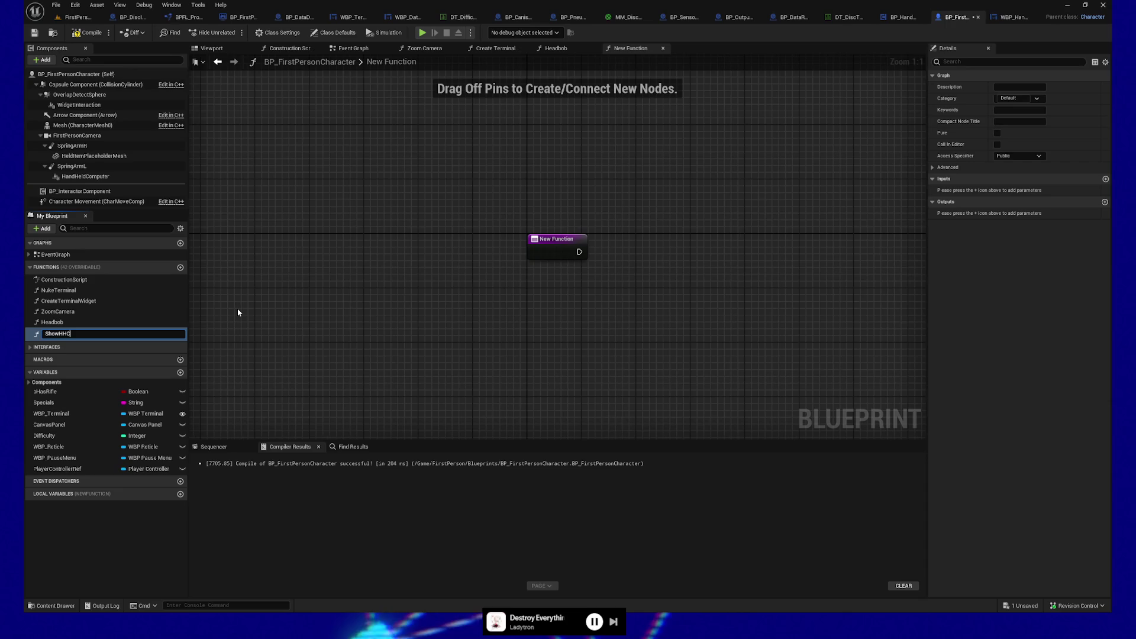
{"action": "type", "text": "ReadyOnly"}
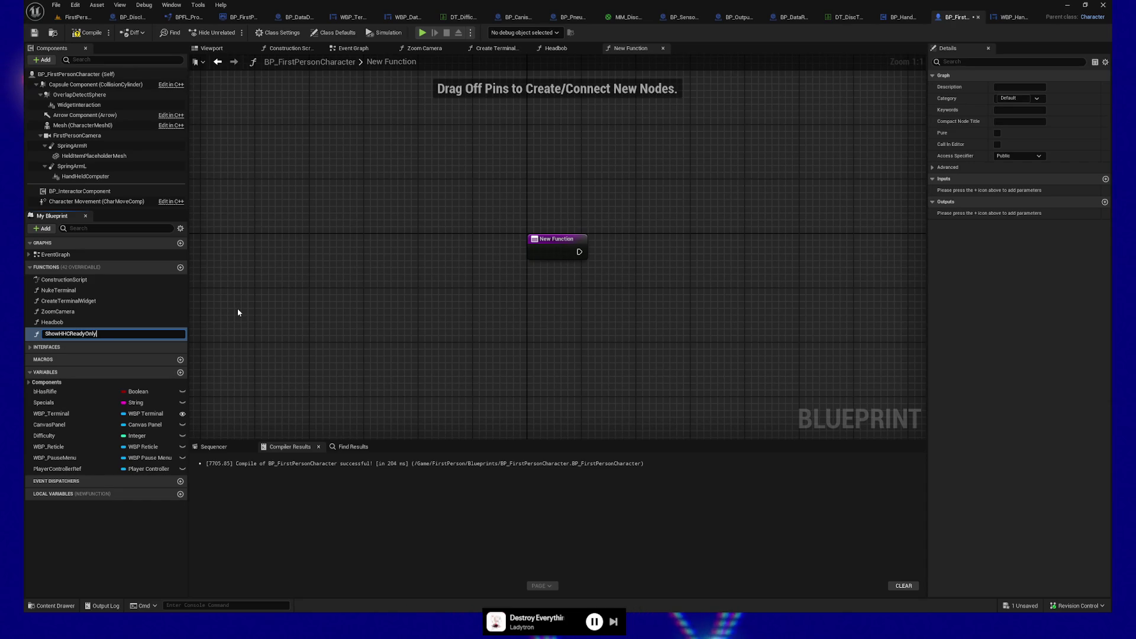
{"action": "key", "text": "BackSpace"}
{"action": "key", "text": "BackSpace"}
{"action": "key", "text": "BackSpace"}
{"action": "type", "text": "Re"}
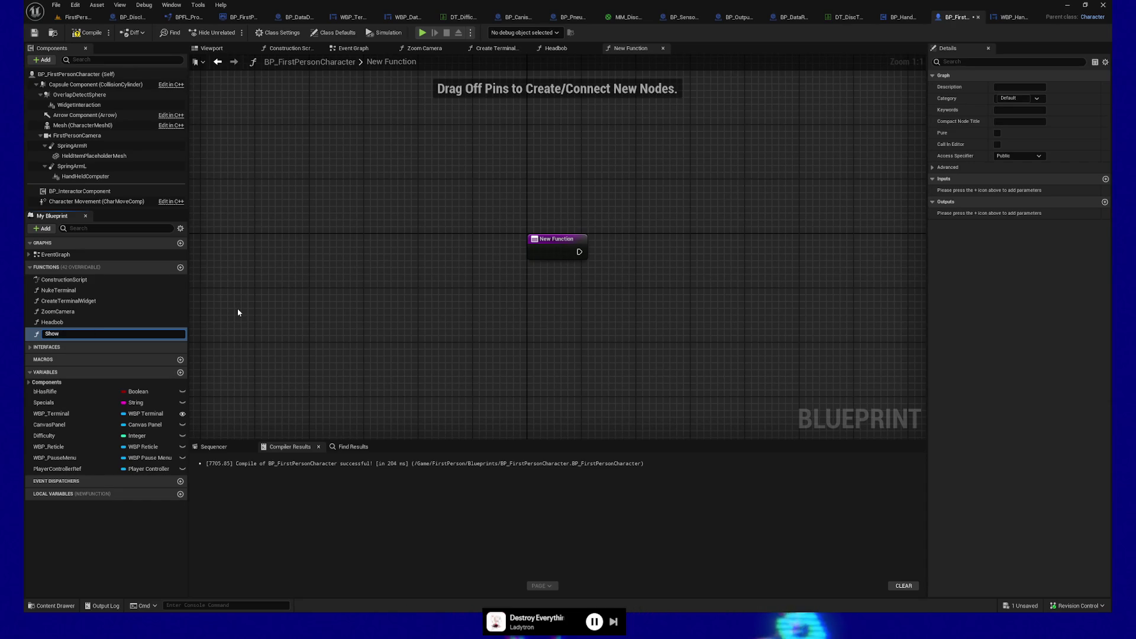
{"action": "type", "text": "adOnlyHHC"}
{"action": "key", "text": "Return"}
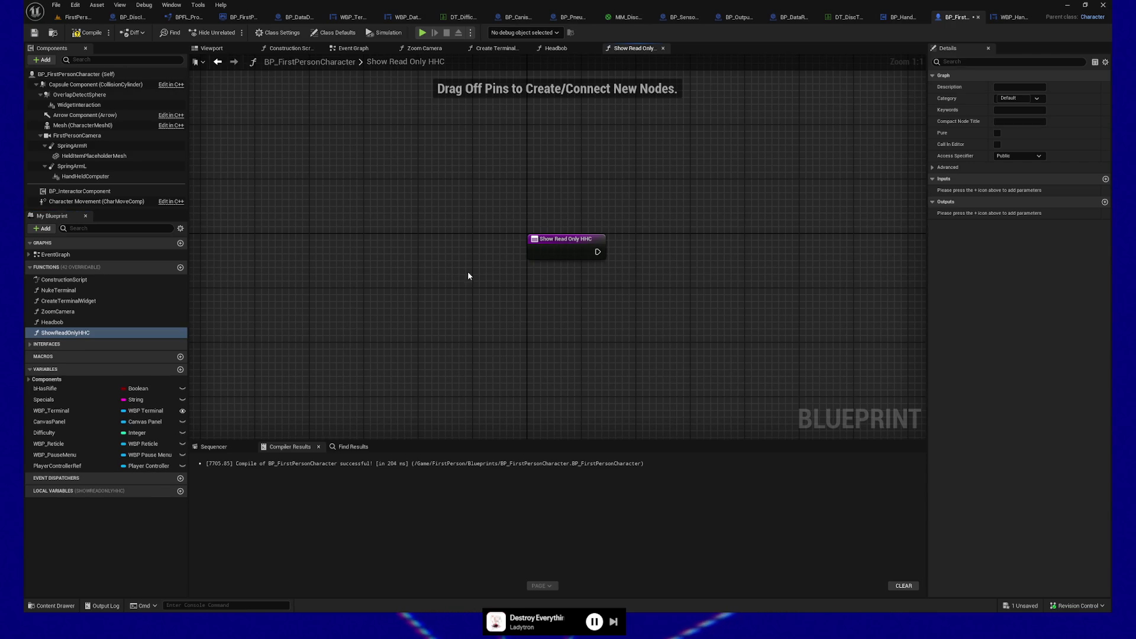
{"action": "left_click_drag", "start_coordinate": [574, 316], "coordinate": [506, 329]}
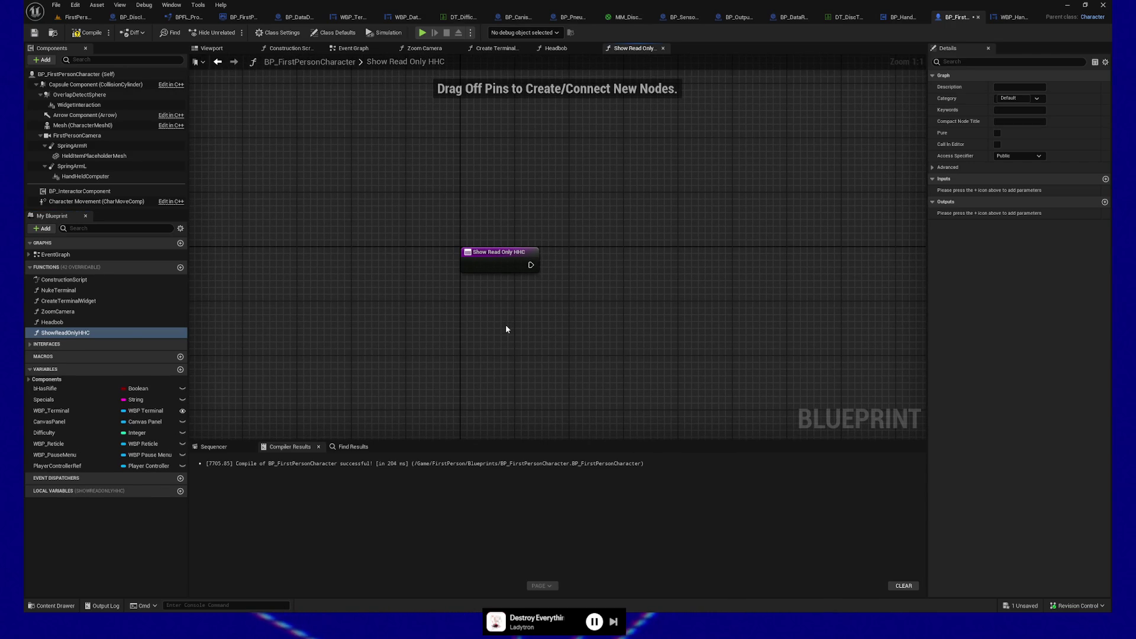
{"action": "left_click_drag", "start_coordinate": [500, 307], "coordinate": [475, 304]}
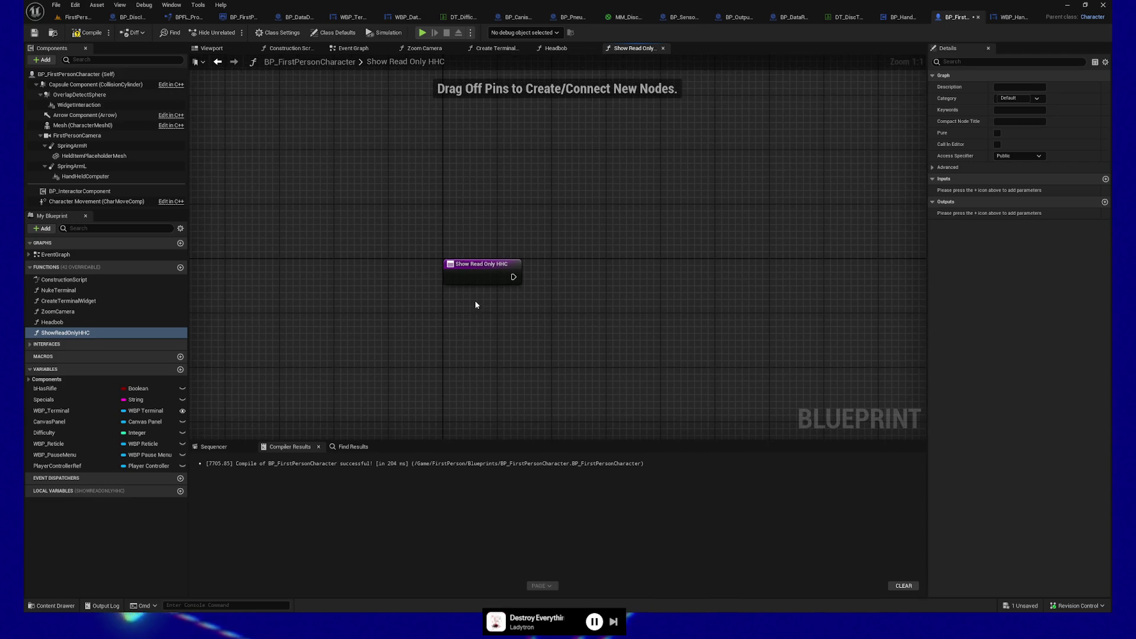
{"action": "left_click", "coordinate": [87, 33]}
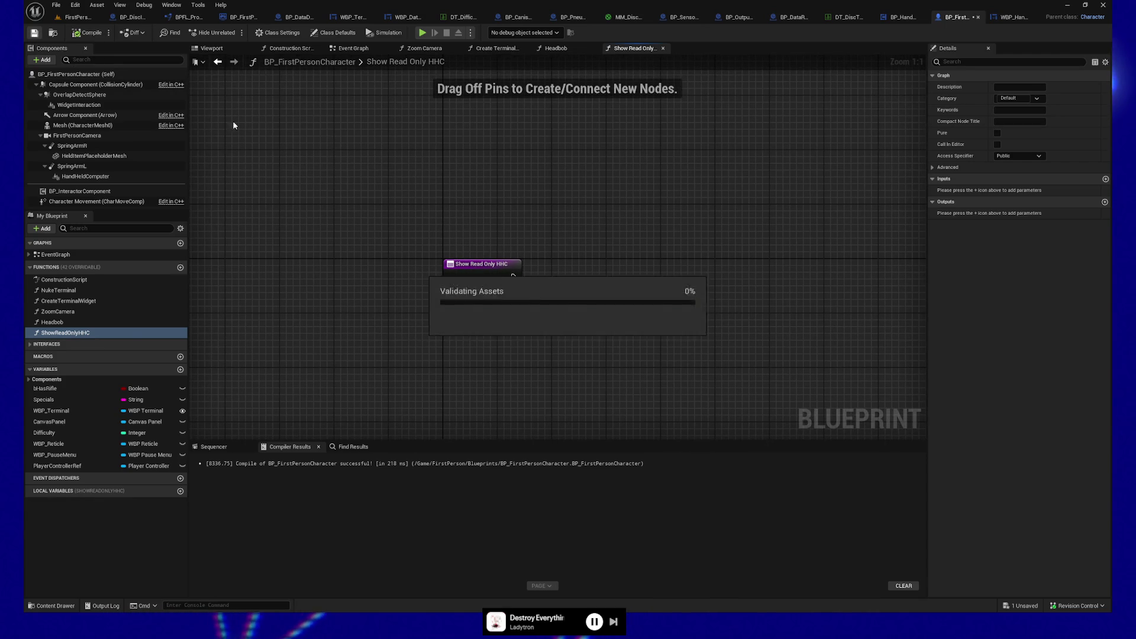
Save the blueprint and drag HandHeldComputer into the ShowReadOnlyHHC graph as a getter node
{"action": "key", "text": "ctrl+s"}
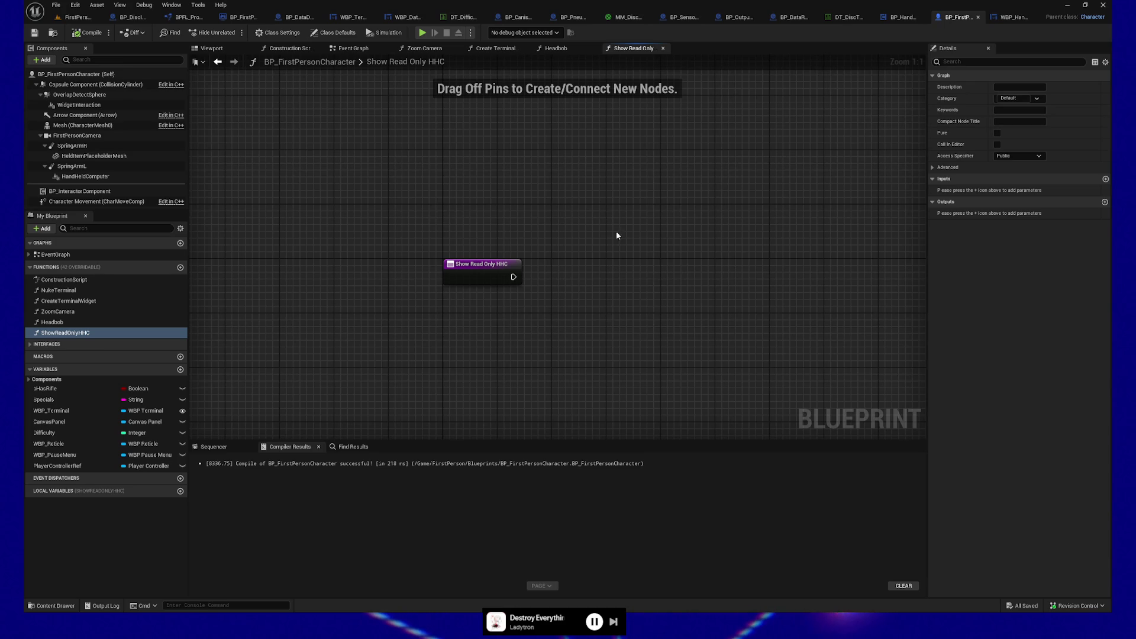
{"action": "left_click_drag", "start_coordinate": [612, 274], "coordinate": [510, 275]}
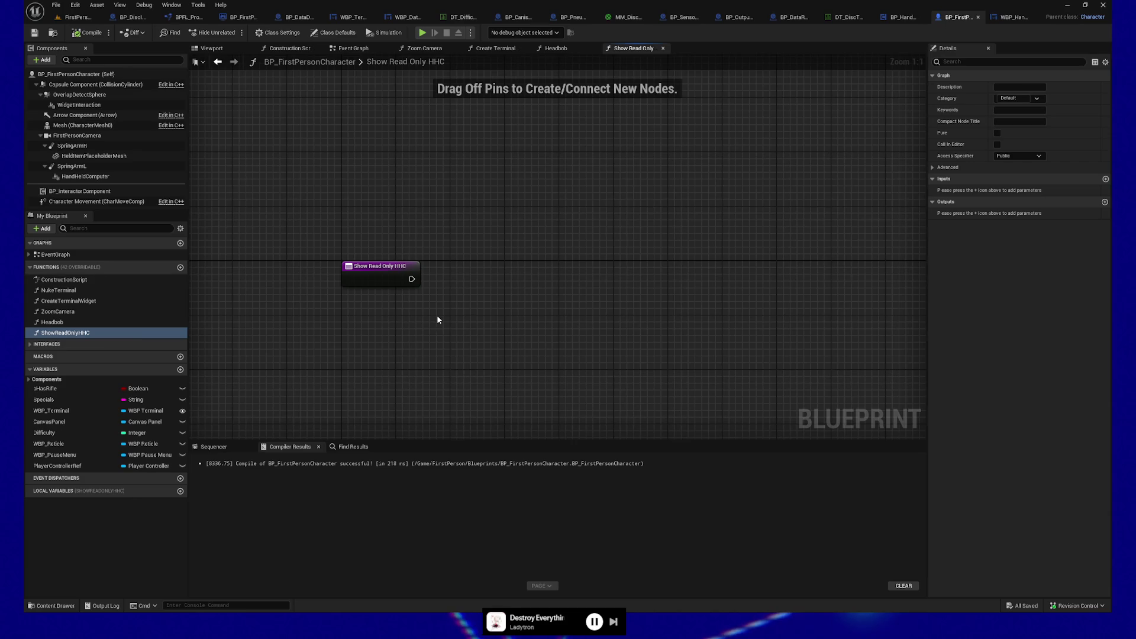
{"action": "left_click_drag", "start_coordinate": [426, 282], "coordinate": [445, 328]}
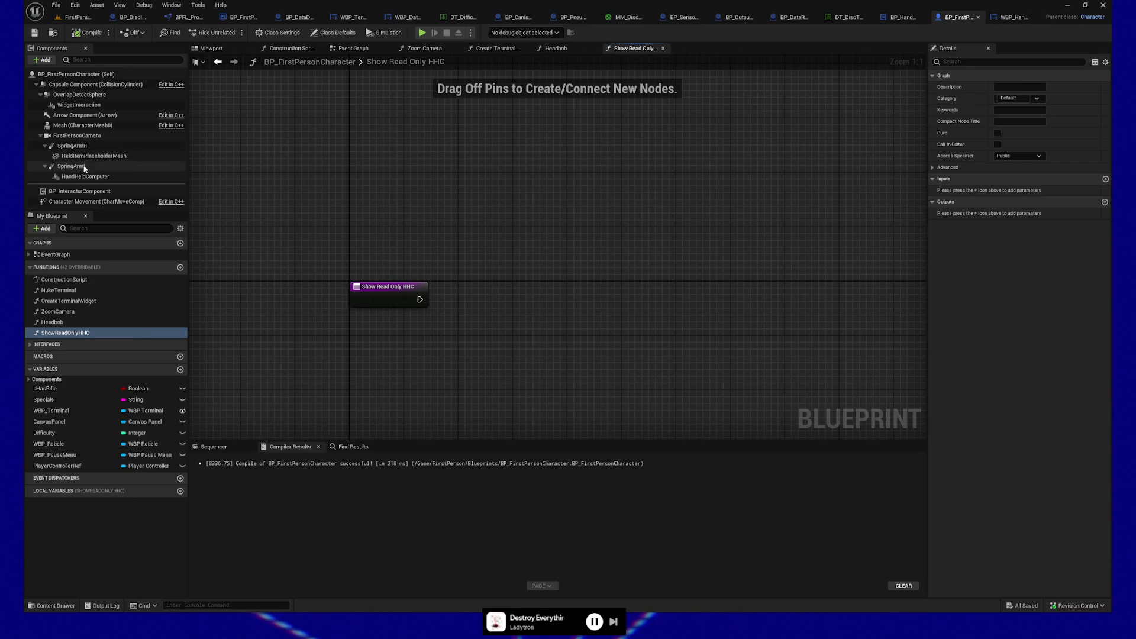
{"action": "mouse_move", "coordinate": [89, 176]}
{"action": "left_mouse_down"}
{"action": "mouse_move", "coordinate": [524, 297]}
{"action": "mouse_move", "coordinate": [548, 354]}
{"action": "left_mouse_up"}
{"action": "left_click_drag", "start_coordinate": [533, 282], "coordinate": [500, 229]}
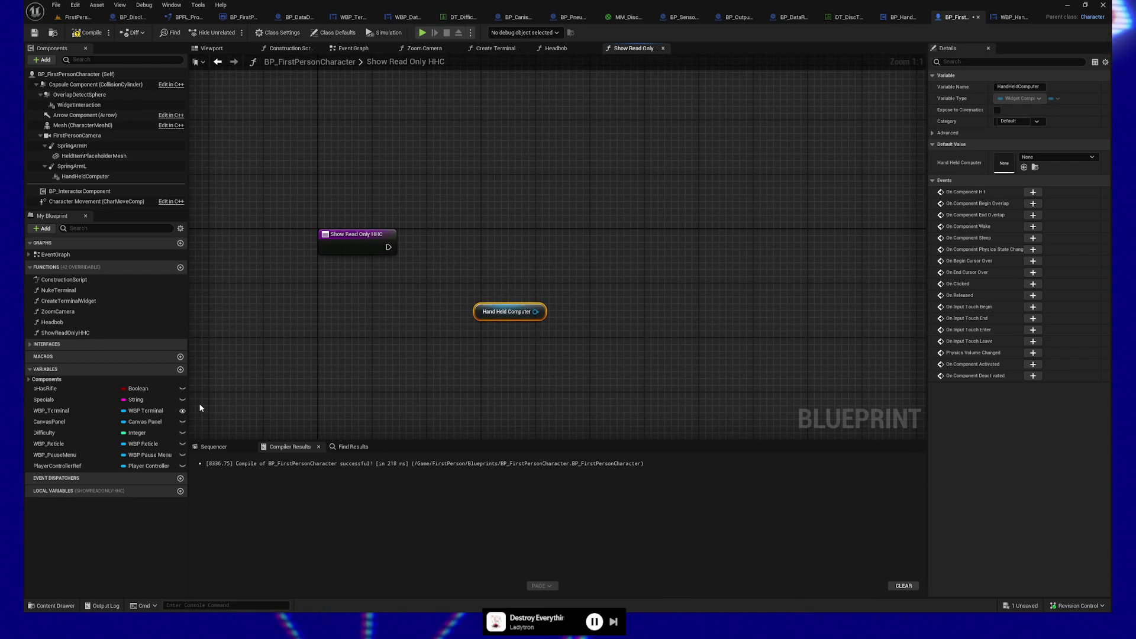
Give the function entry node a Boolean input named Show
{"action": "left_click_drag", "start_coordinate": [324, 331], "coordinate": [309, 257]}
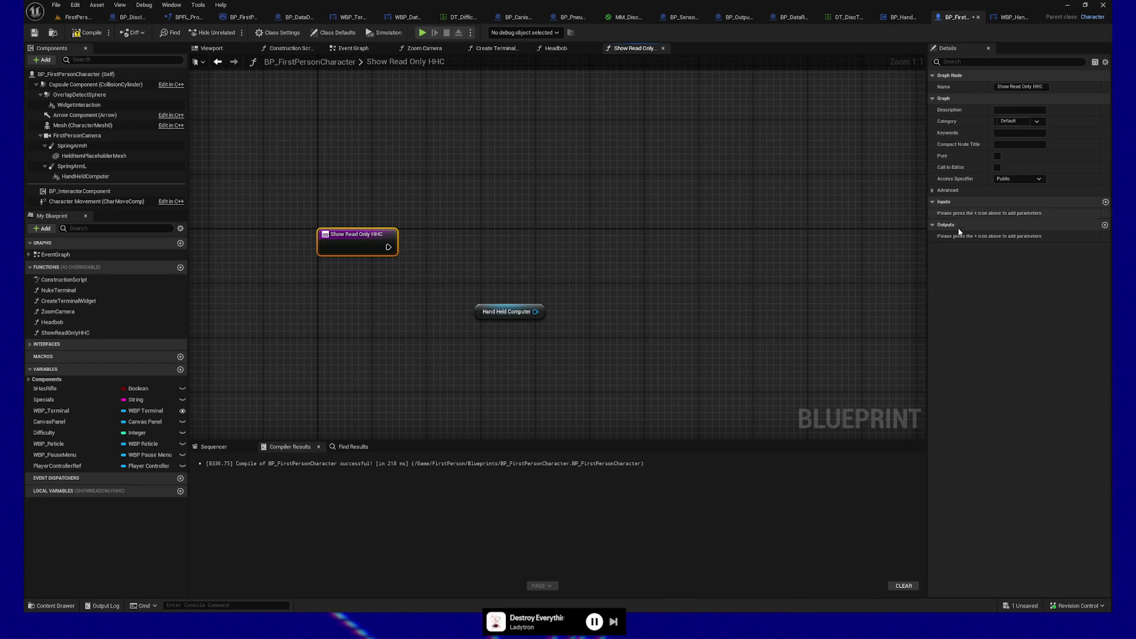
{"action": "left_click", "coordinate": [1105, 202]}
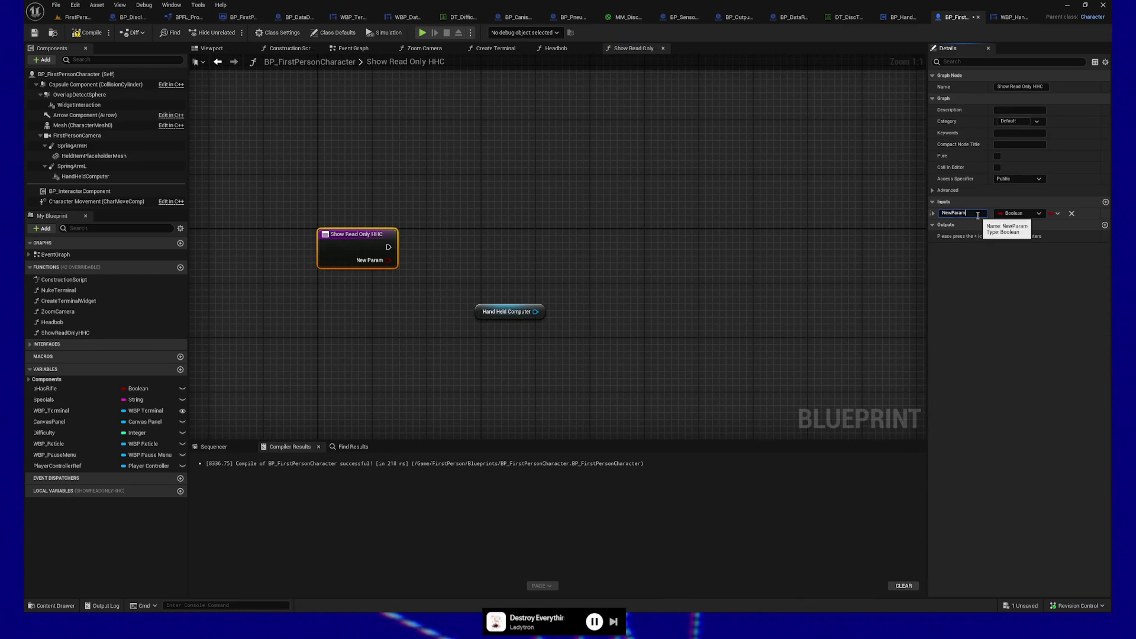
{"action": "type", "text": "bShow"}
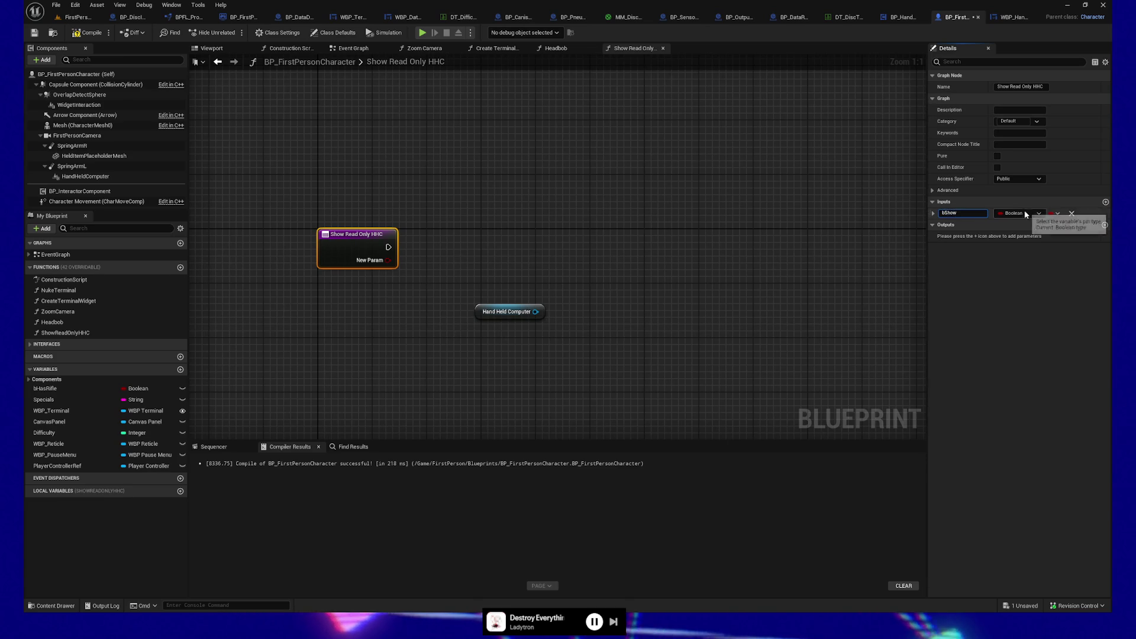
{"action": "left_click", "coordinate": [469, 269]}
Add a Branch node after the function entry and reposition the Hand Held Computer node
{"action": "left_click_drag", "start_coordinate": [477, 312], "coordinate": [425, 291]}
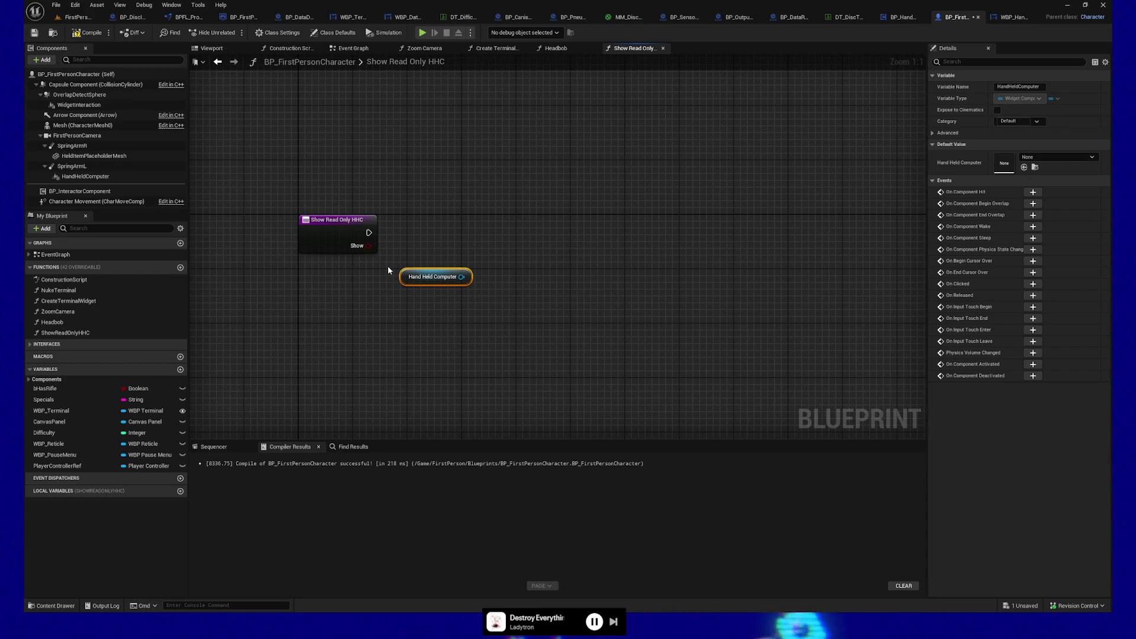
{"action": "left_click_drag", "start_coordinate": [409, 274], "coordinate": [409, 328]}
{"action": "mouse_move", "coordinate": [369, 245]}
{"action": "left_mouse_down"}
{"action": "mouse_move", "coordinate": [456, 257]}
{"action": "mouse_move", "coordinate": [452, 220]}
{"action": "mouse_move", "coordinate": [433, 220]}
{"action": "left_mouse_up"}
{"action": "mouse_move", "coordinate": [317, 186]}
{"action": "left_mouse_down"}
{"action": "mouse_move", "coordinate": [468, 260]}
{"action": "mouse_move", "coordinate": [406, 250]}
{"action": "left_mouse_up"}
{"action": "left_click", "coordinate": [350, 324]}
Add Set Hidden in Game targeting Hand Held Computer, with Propagate to Children enabled
{"action": "mouse_move", "coordinate": [350, 325]}
{"action": "left_mouse_down"}
{"action": "mouse_move", "coordinate": [465, 276]}
{"action": "mouse_move", "coordinate": [584, 260]}
{"action": "left_mouse_up"}
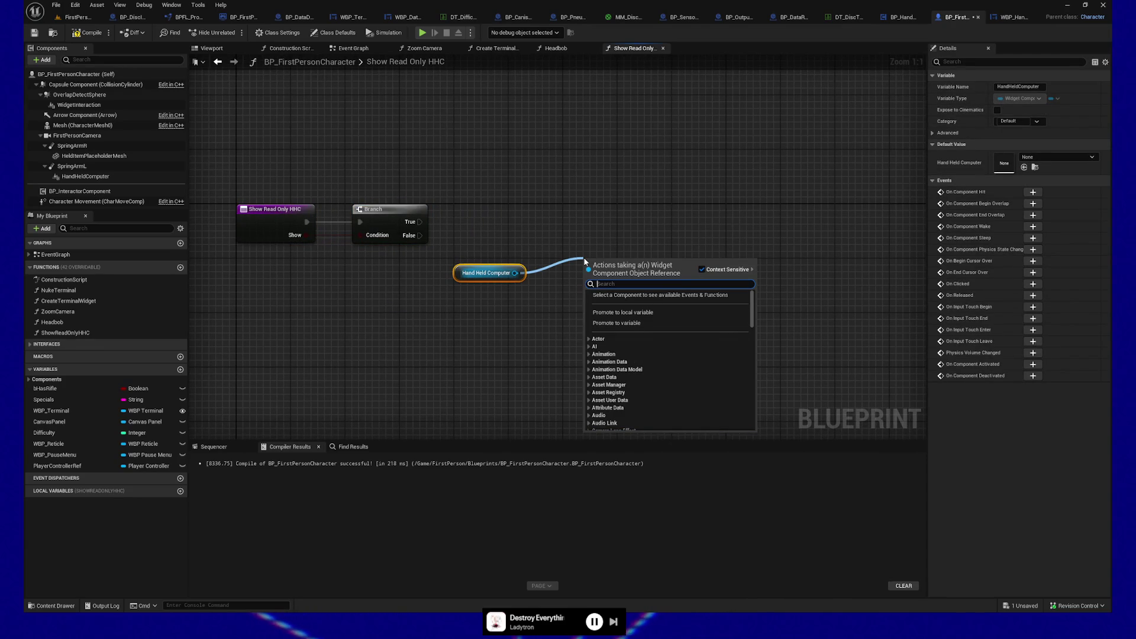
{"action": "type", "text": "hidden"}
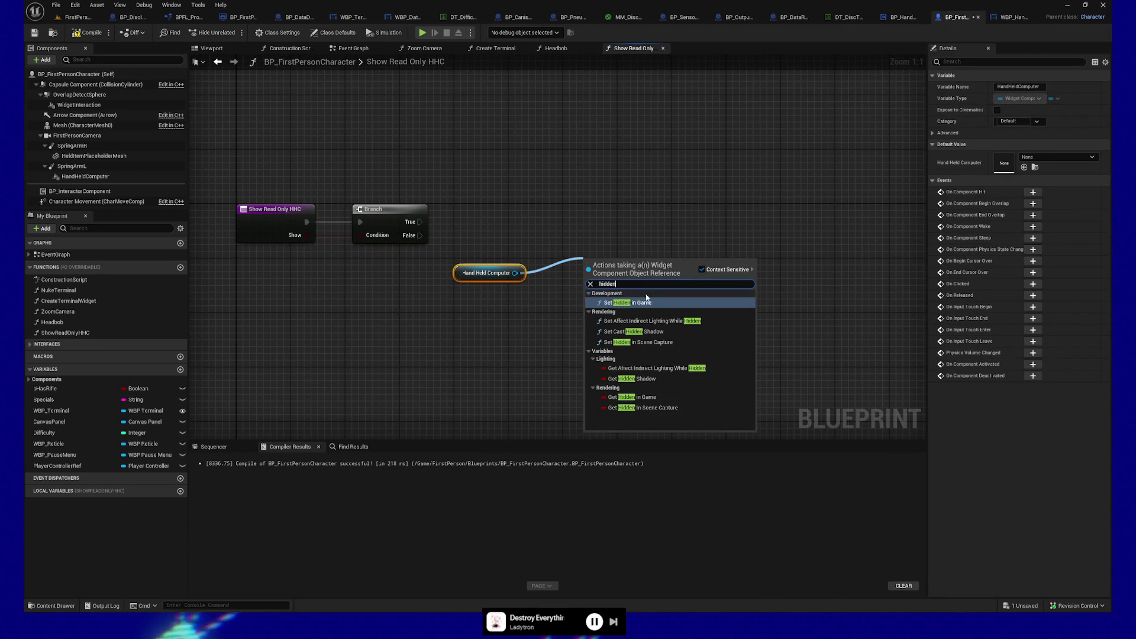
{"action": "left_click", "coordinate": [628, 302]}
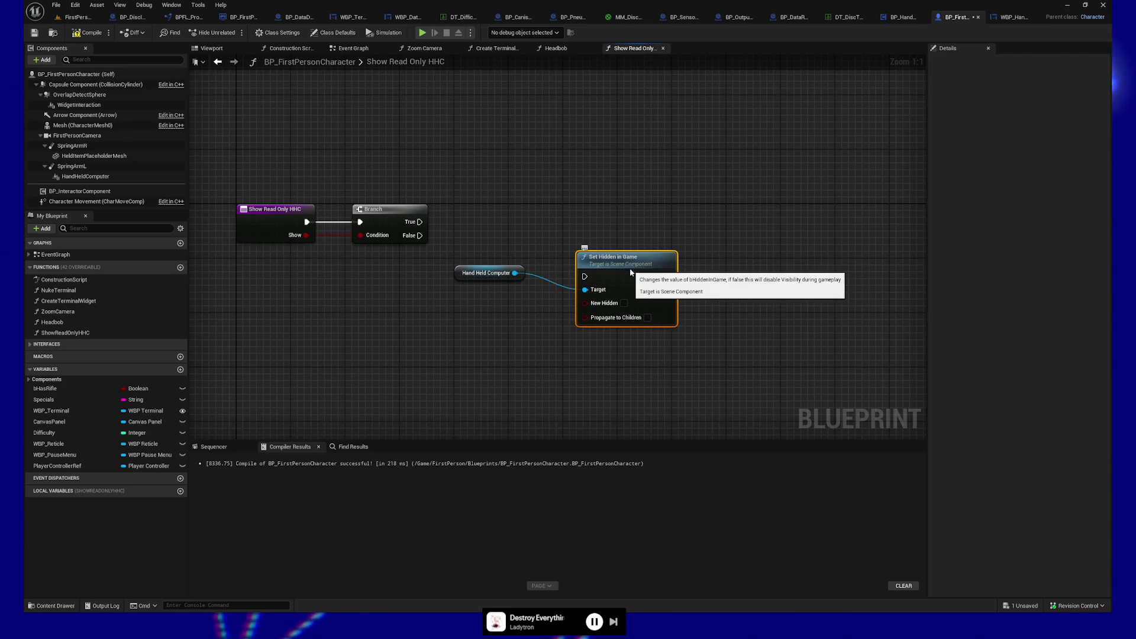
{"action": "left_click", "coordinate": [647, 303]}
{"action": "left_click_drag", "start_coordinate": [491, 242], "coordinate": [621, 329]}
{"action": "left_click", "coordinate": [485, 273]}
{"action": "left_click_drag", "start_coordinate": [486, 273], "coordinate": [519, 273]}
{"action": "left_click_drag", "start_coordinate": [527, 233], "coordinate": [629, 348]}
{"action": "key", "text": "q"}
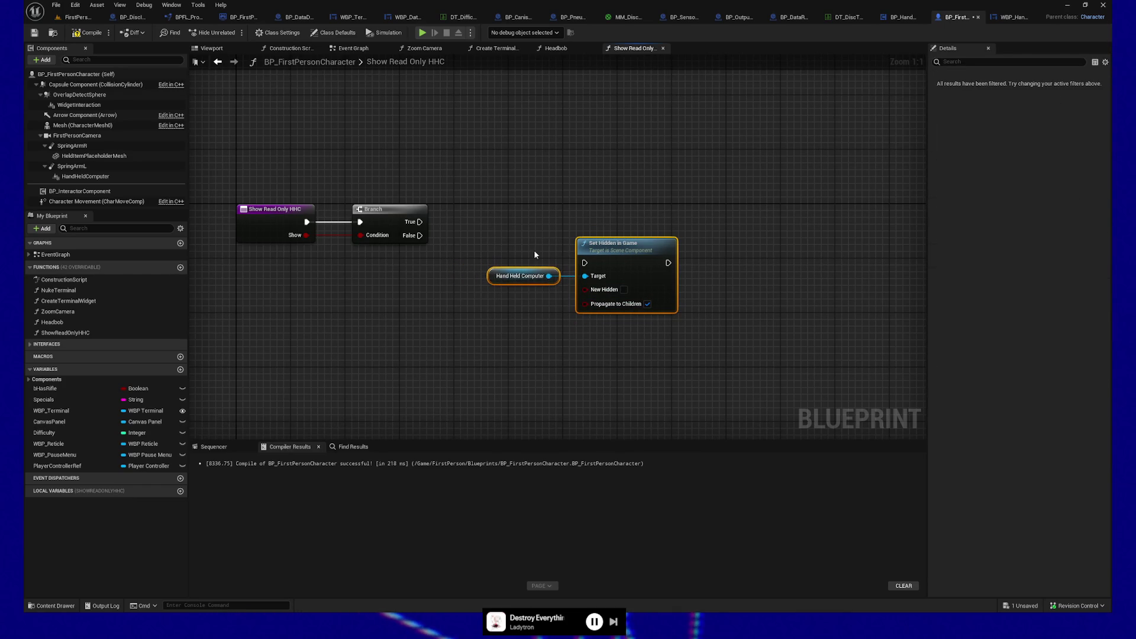
Feed Show through a NOT Boolean node into New Hidden
{"action": "left_click_drag", "start_coordinate": [308, 236], "coordinate": [356, 325]}
{"action": "type", "text": "not bool"}
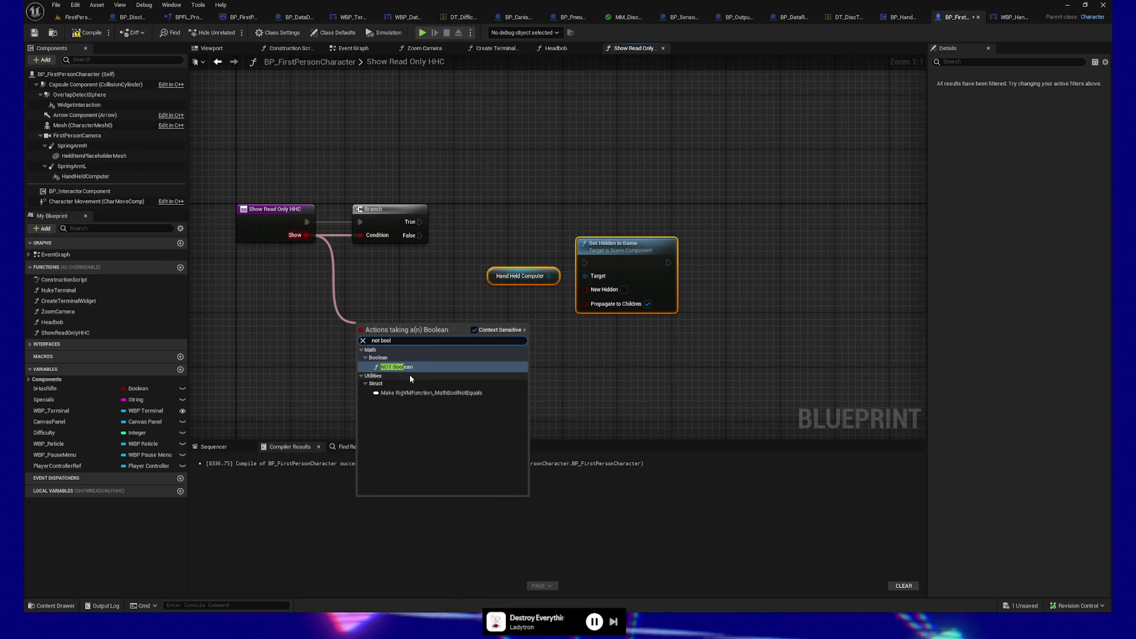
{"action": "left_click", "coordinate": [405, 368]}
{"action": "left_click_drag", "start_coordinate": [421, 319], "coordinate": [600, 297]}
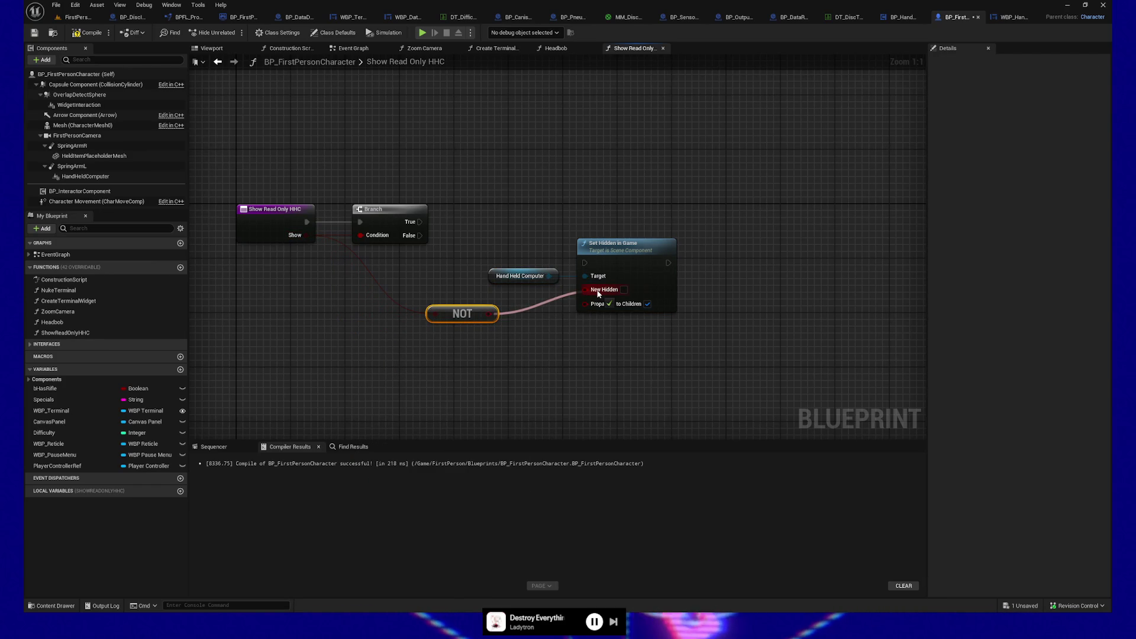
Rename the input to bHidden, remove NOT and Branch, and wire entry directly to Set Hidden in Game
{"action": "left_click", "coordinate": [275, 220]}
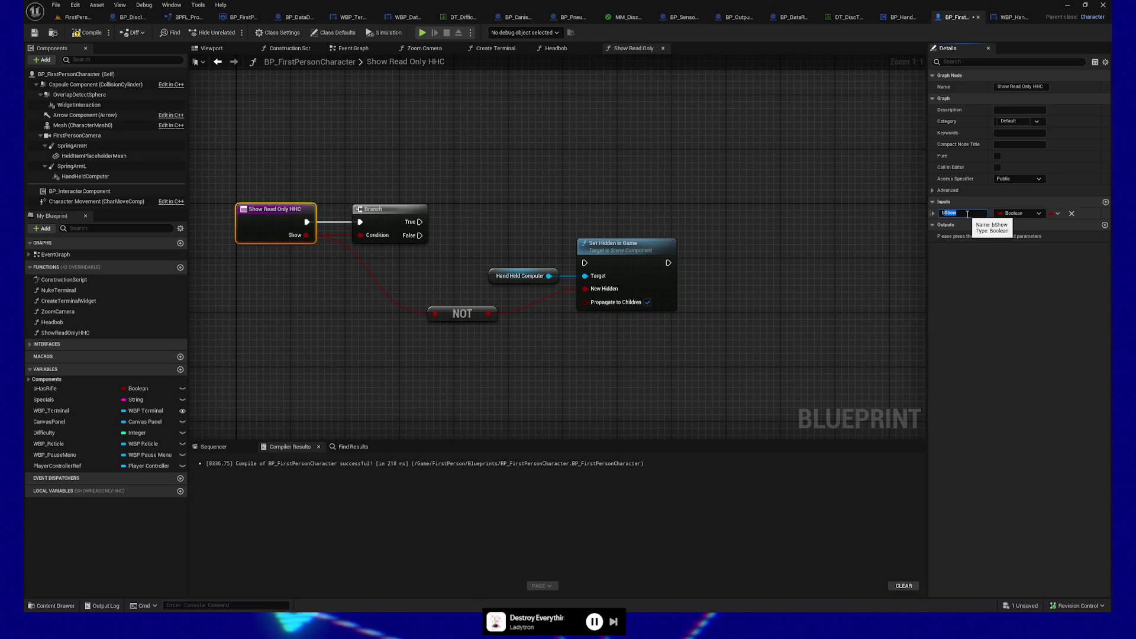
{"action": "type", "text": "bHidden"}
{"action": "key", "text": "Return"}
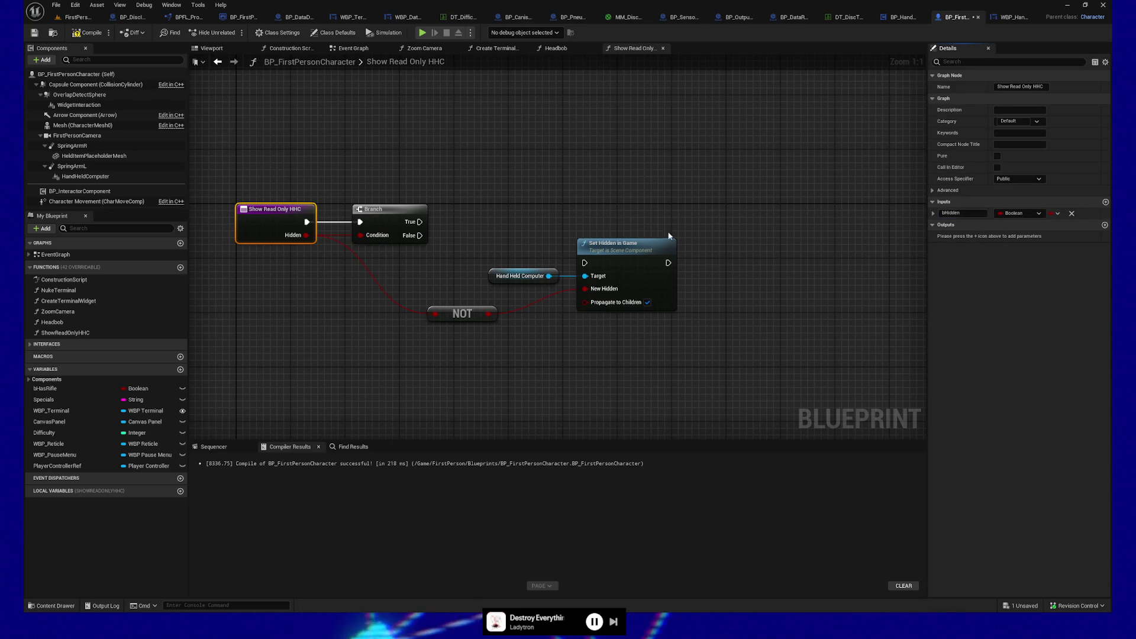
{"action": "left_click", "coordinate": [455, 313]}
{"action": "key", "text": "Delete"}
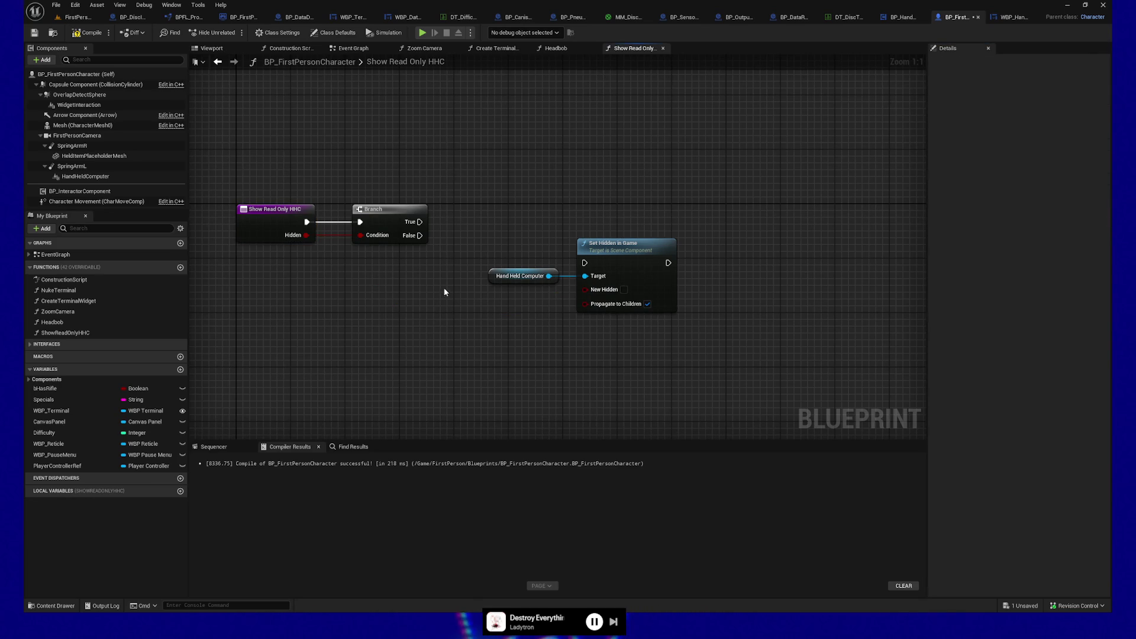
{"action": "mouse_move", "coordinate": [339, 303]}
{"action": "left_mouse_down"}
{"action": "mouse_move", "coordinate": [467, 308]}
{"action": "mouse_move", "coordinate": [585, 289]}
{"action": "left_mouse_up"}
{"action": "left_click_drag", "start_coordinate": [457, 216], "coordinate": [411, 264]}
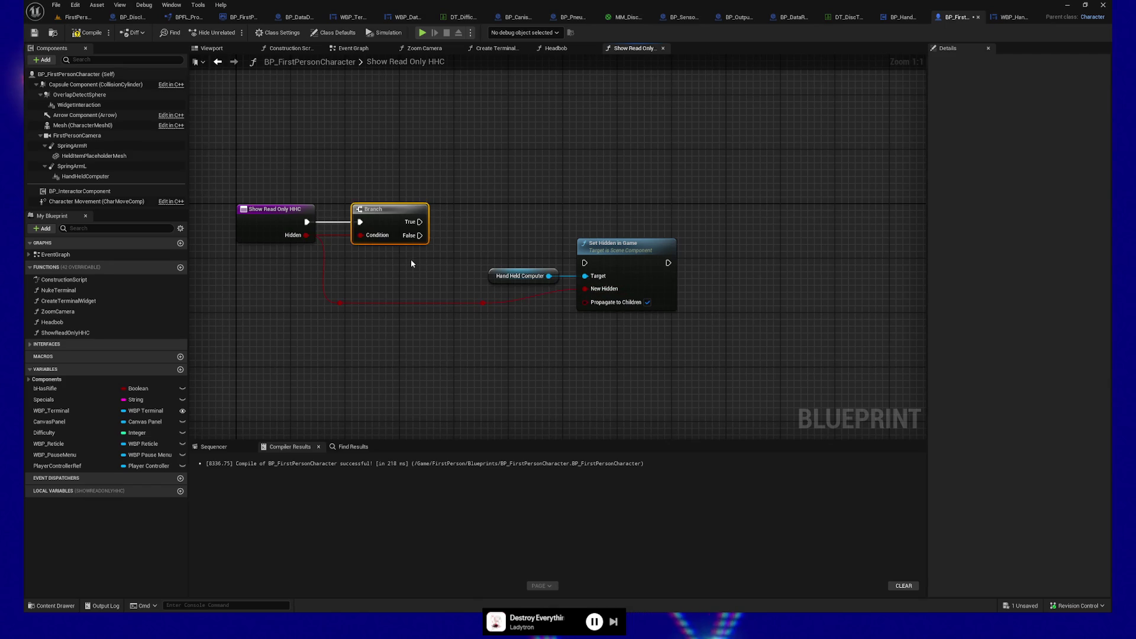
{"action": "key", "text": "Delete"}
{"action": "mouse_move", "coordinate": [307, 222]}
{"action": "left_mouse_down"}
{"action": "mouse_move", "coordinate": [521, 268]}
{"action": "mouse_move", "coordinate": [584, 262]}
{"action": "mouse_move", "coordinate": [513, 205]}
{"action": "mouse_move", "coordinate": [514, 219]}
{"action": "left_mouse_up"}
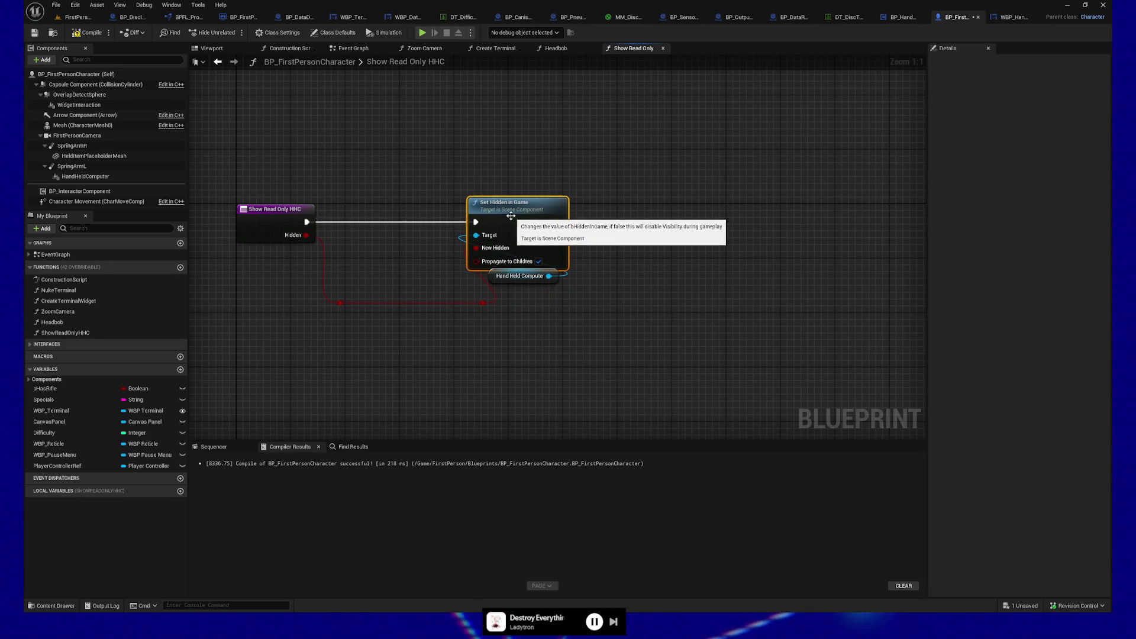
Tidy the function nodes and reroute knots, and compile the Blueprint
{"action": "left_click", "coordinate": [278, 210], "text": "ctrl"}
{"action": "mouse_move", "coordinate": [524, 283]}
{"action": "left_mouse_down"}
{"action": "mouse_move", "coordinate": [409, 261]}
{"action": "mouse_move", "coordinate": [409, 241]}
{"action": "left_mouse_up"}
{"action": "left_click_drag", "start_coordinate": [278, 186], "coordinate": [609, 277]}
{"action": "left_click", "coordinate": [477, 303]}
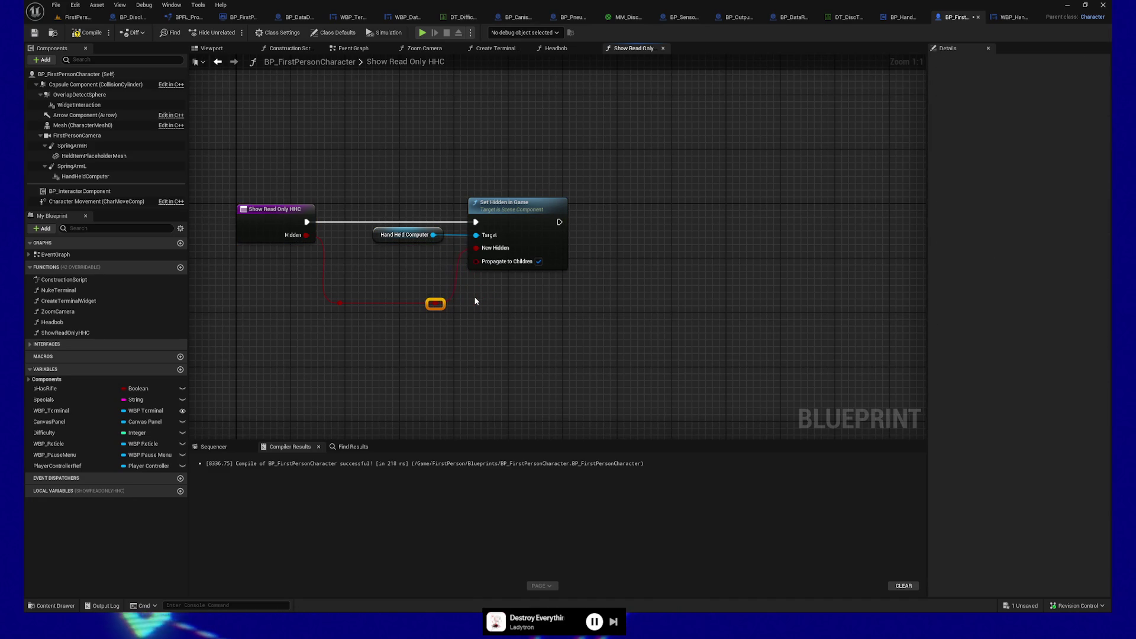
{"action": "left_click", "coordinate": [76, 34]}
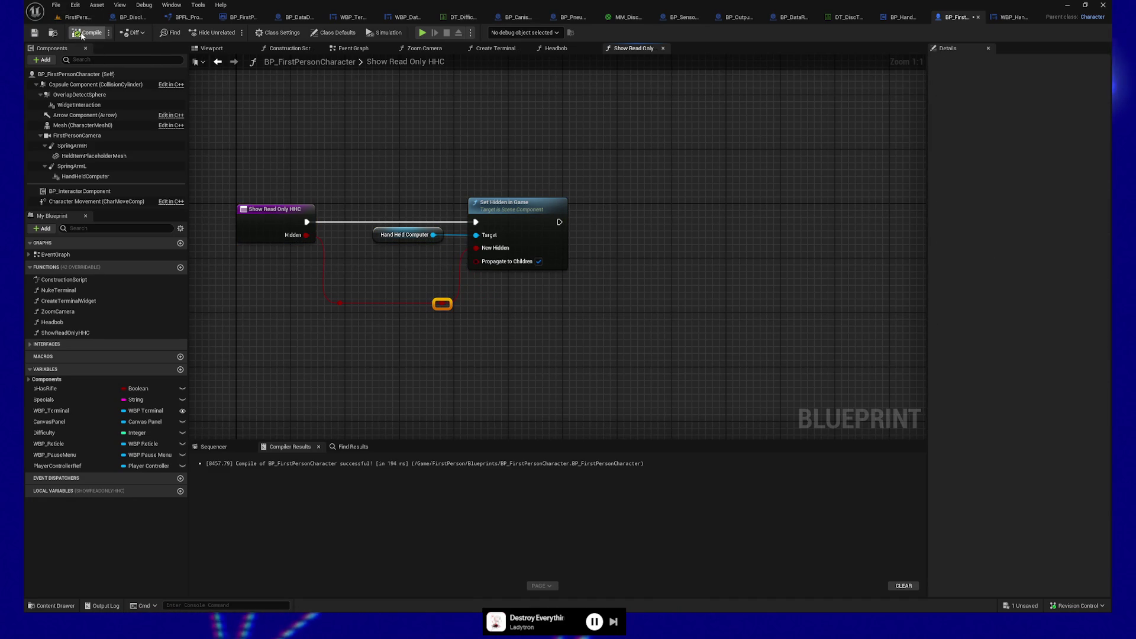
{"action": "left_click", "coordinate": [403, 319]}
{"action": "left_click_drag", "start_coordinate": [461, 320], "coordinate": [334, 297]}
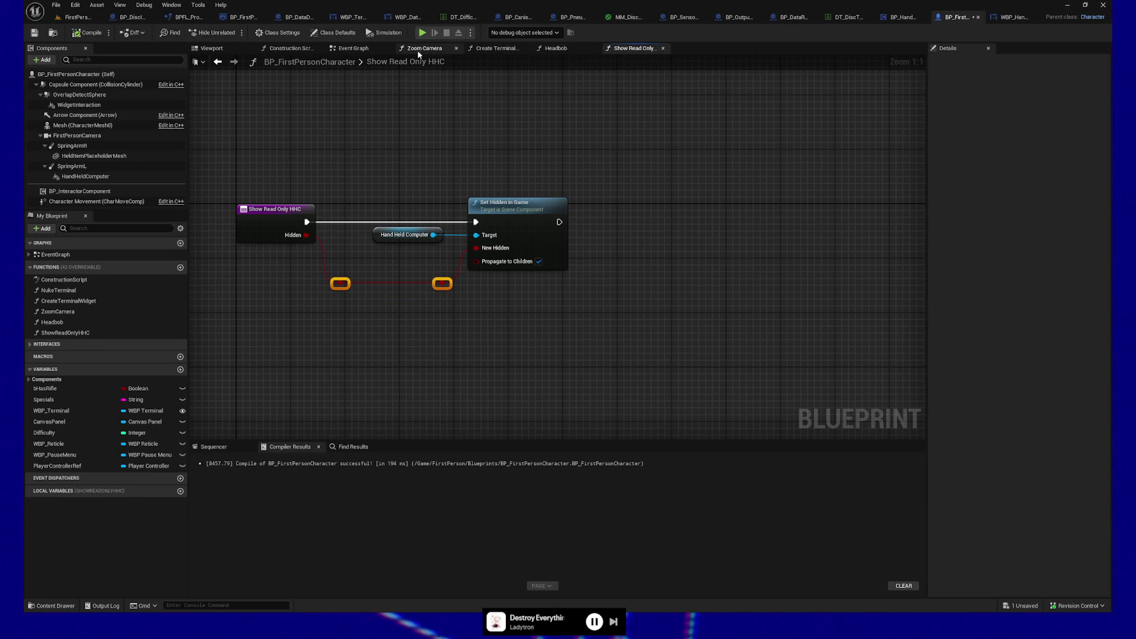
{"action": "left_click", "coordinate": [353, 48]}
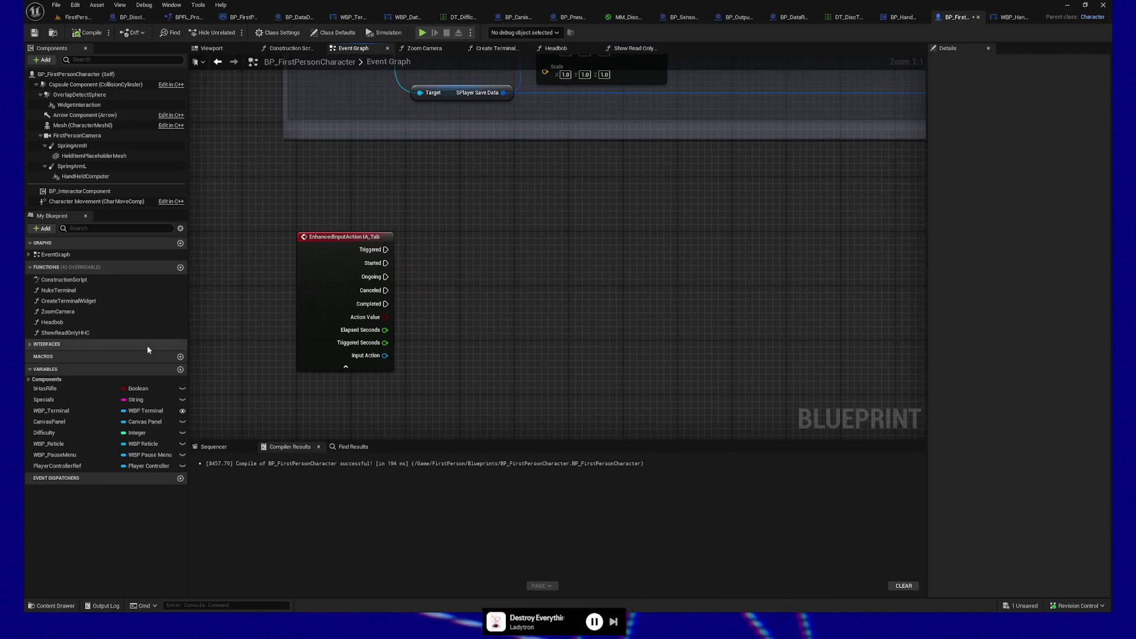
Route IA_Tab Triggered through a Flip Flop into Show Read Only HHC, Is A driving Hidden, and save
{"action": "left_click_drag", "start_coordinate": [73, 332], "coordinate": [679, 254]}
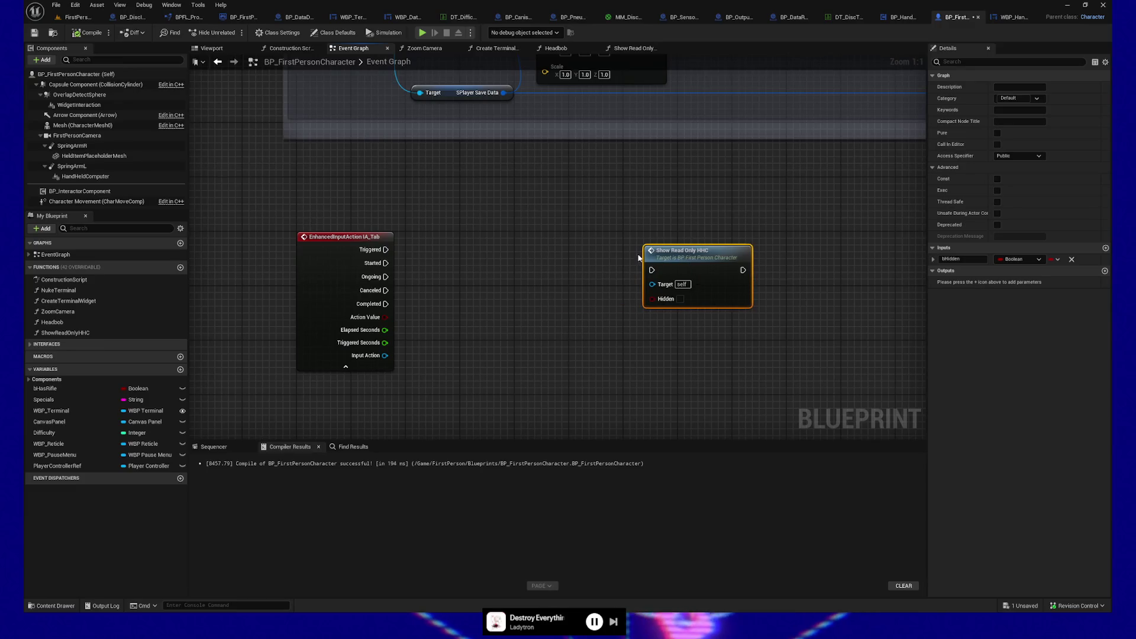
{"action": "left_click_drag", "start_coordinate": [385, 250], "coordinate": [478, 253]}
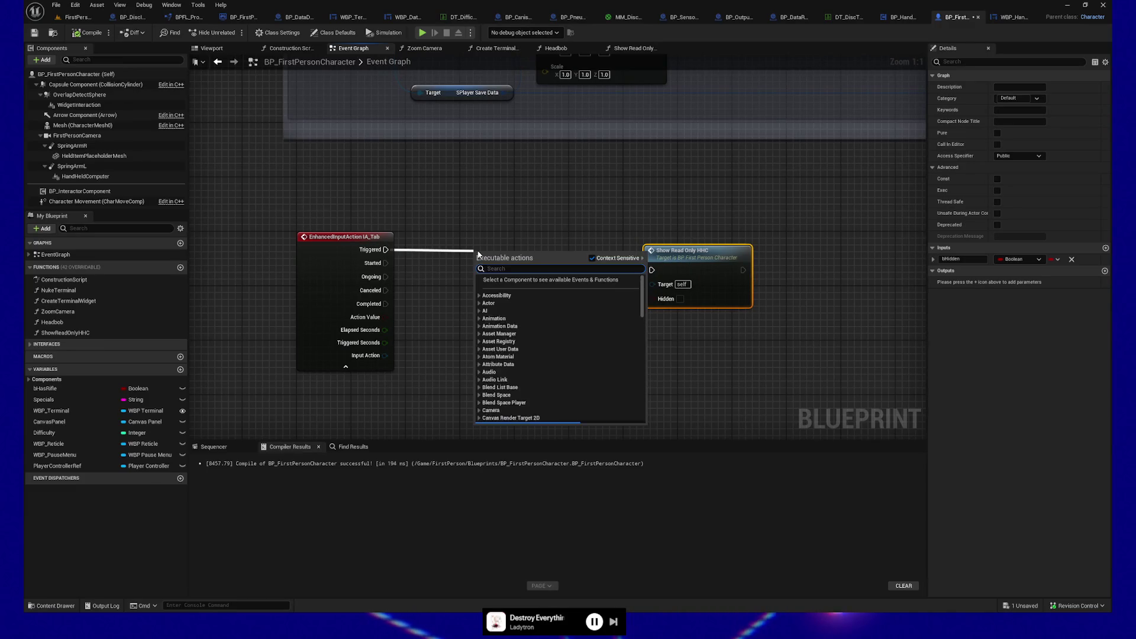
{"action": "type", "text": "flip"}
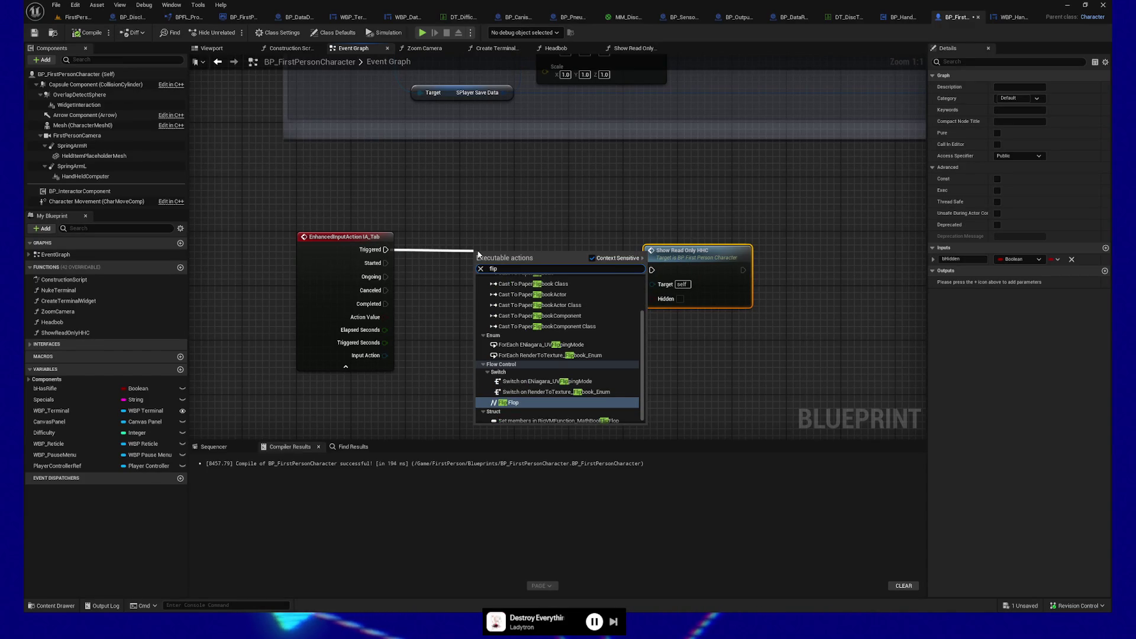
{"action": "type", "text": " flop"}
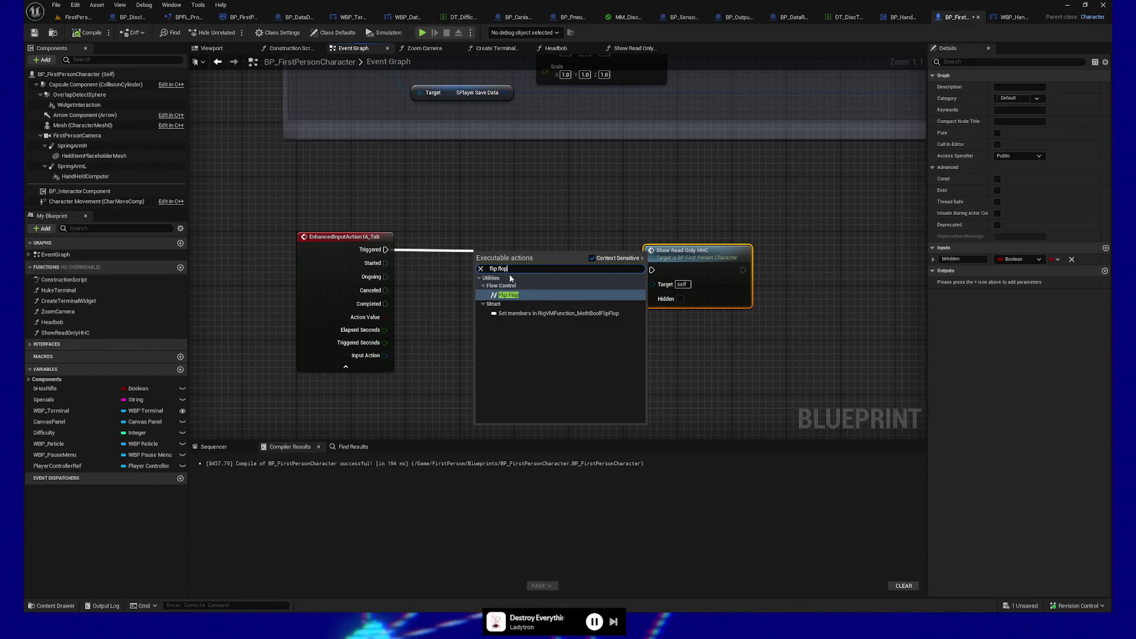
{"action": "left_click", "coordinate": [509, 295]}
{"action": "mouse_move", "coordinate": [504, 260]}
{"action": "left_mouse_down"}
{"action": "mouse_move", "coordinate": [503, 238]}
{"action": "mouse_move", "coordinate": [577, 266]}
{"action": "mouse_move", "coordinate": [655, 271]}
{"action": "left_mouse_up"}
{"action": "left_click_drag", "start_coordinate": [515, 263], "coordinate": [652, 271]}
{"action": "left_click_drag", "start_coordinate": [515, 276], "coordinate": [653, 299]}
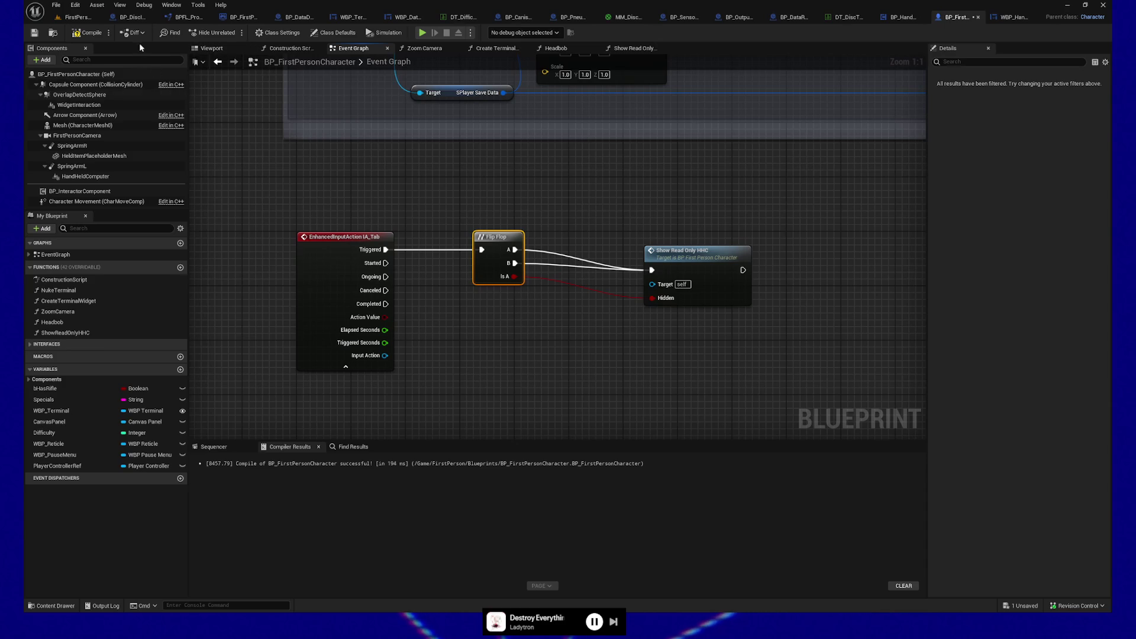
{"action": "left_click", "coordinate": [34, 34]}
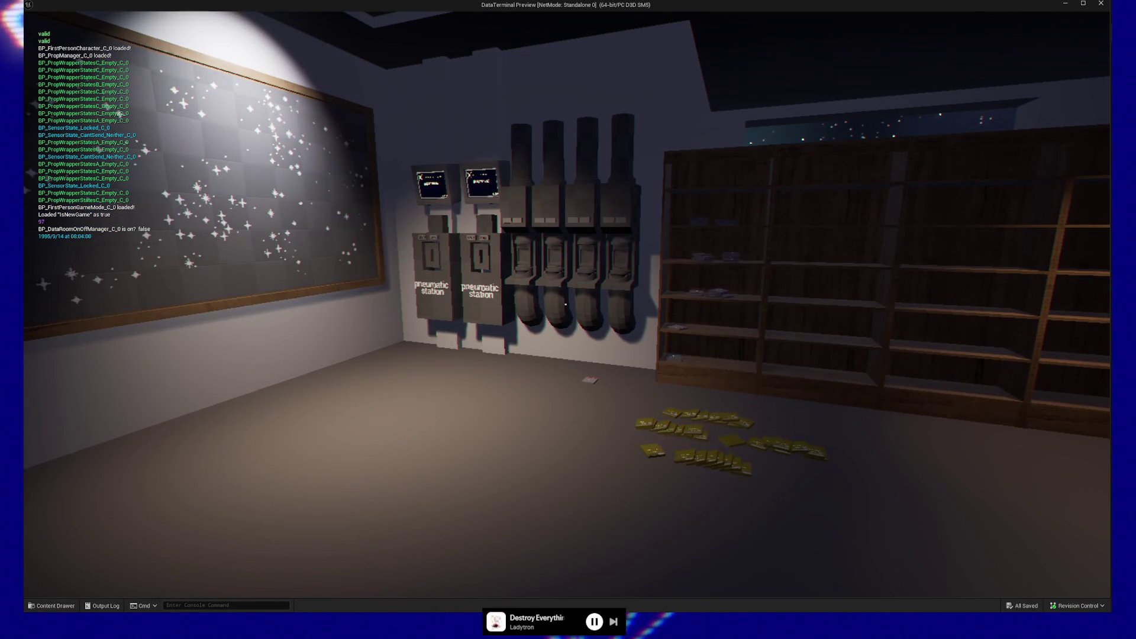
{"action": "mouse_move", "coordinate": [566, 305]}
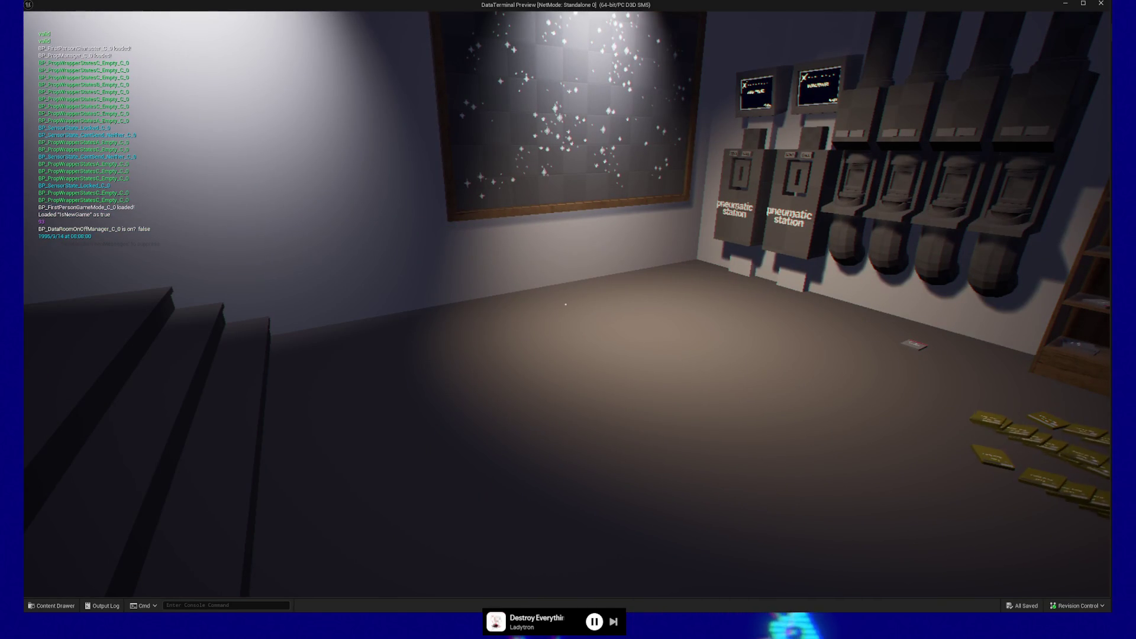
{"action": "key", "text": "Escape"}
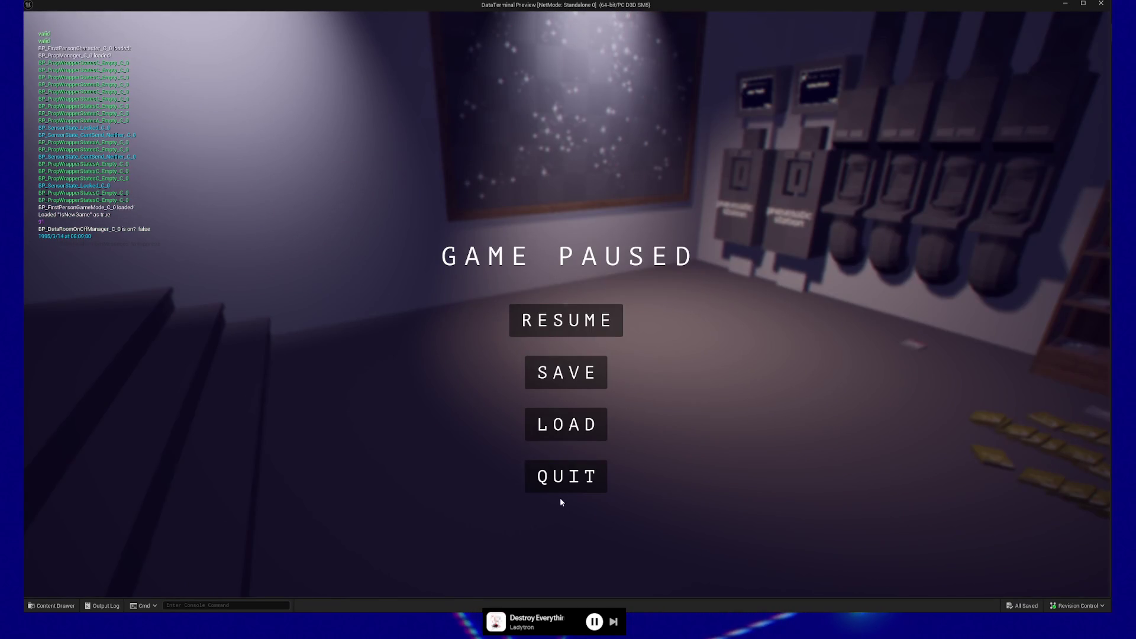
{"action": "left_click", "coordinate": [565, 476]}
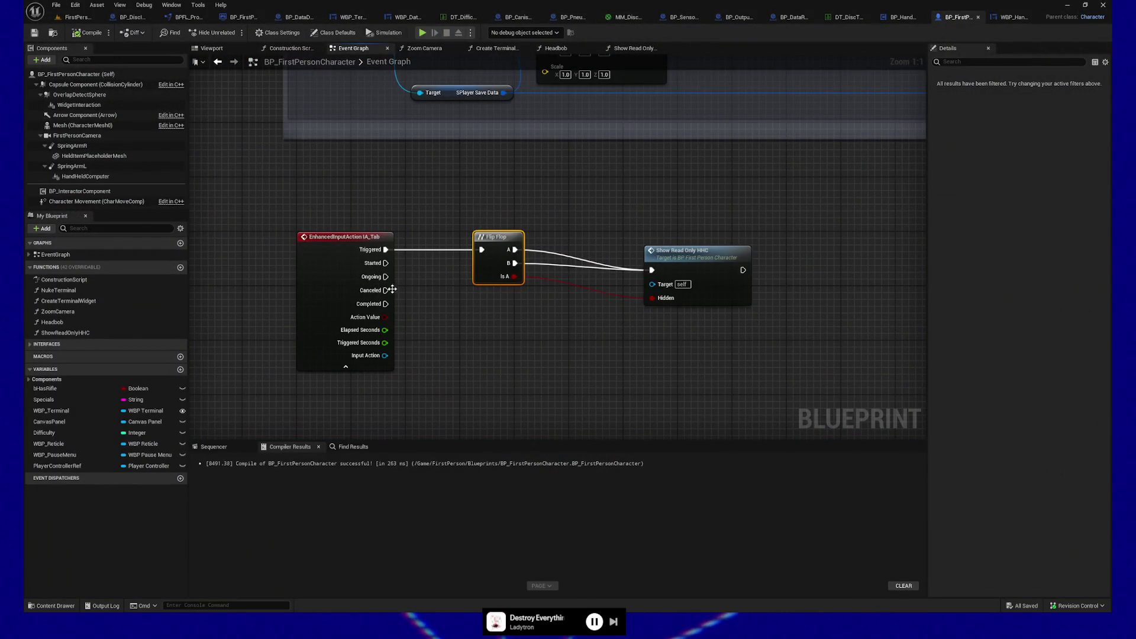
{"action": "left_click_drag", "start_coordinate": [384, 303], "coordinate": [482, 250]}
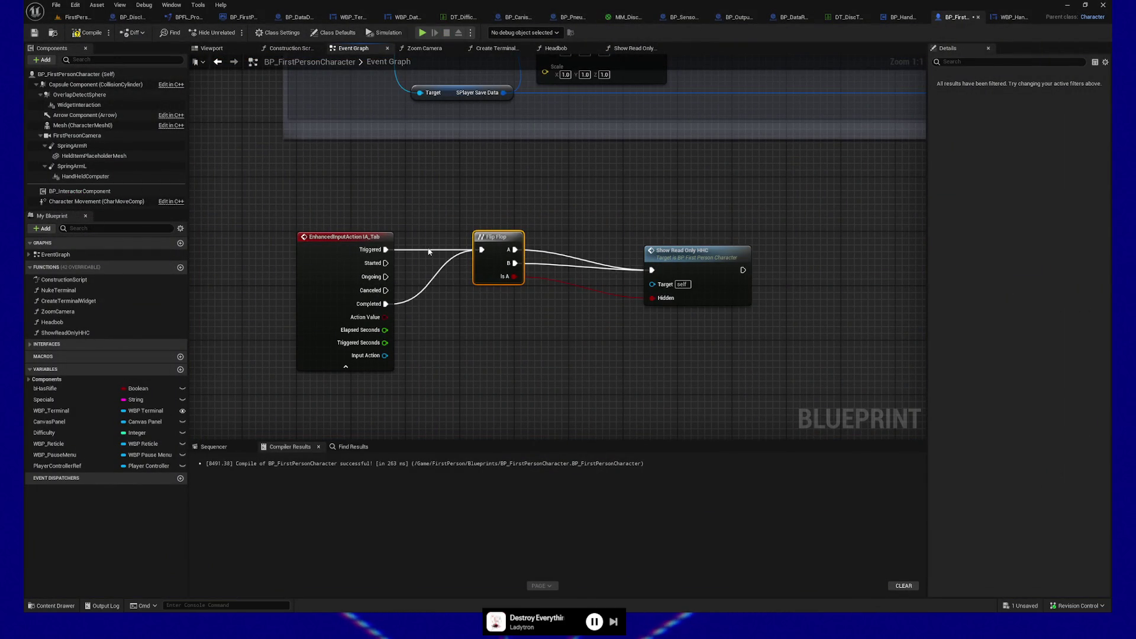
Recompile and save, then play-test near the star-map wall and pneumatic stations before quitting
{"action": "left_click", "coordinate": [83, 33]}
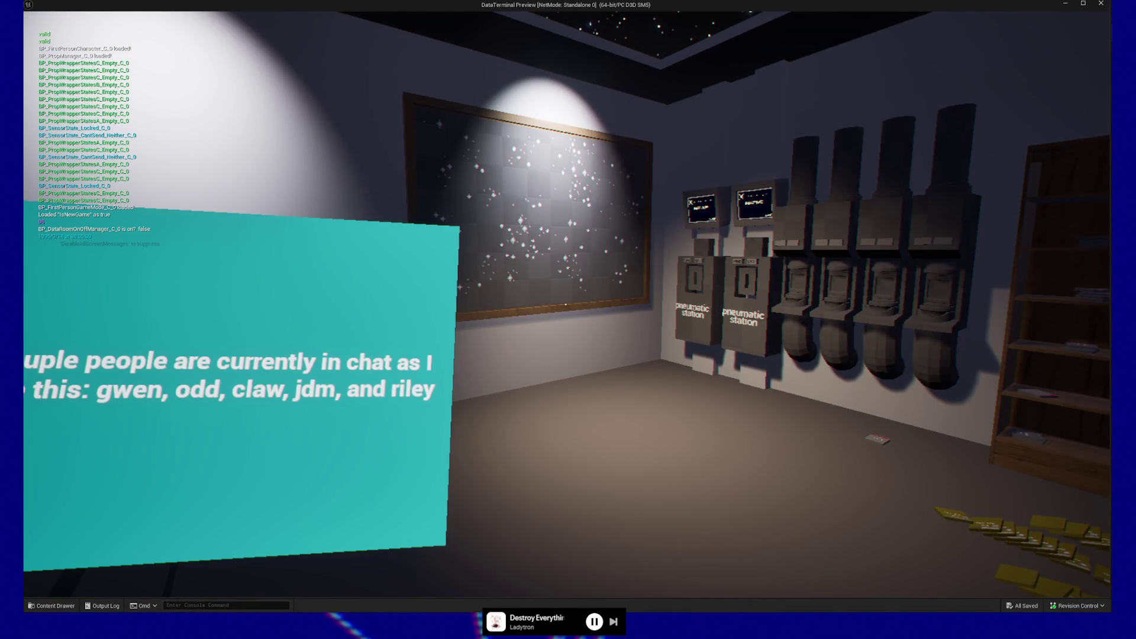
{"action": "key", "text": "w"}
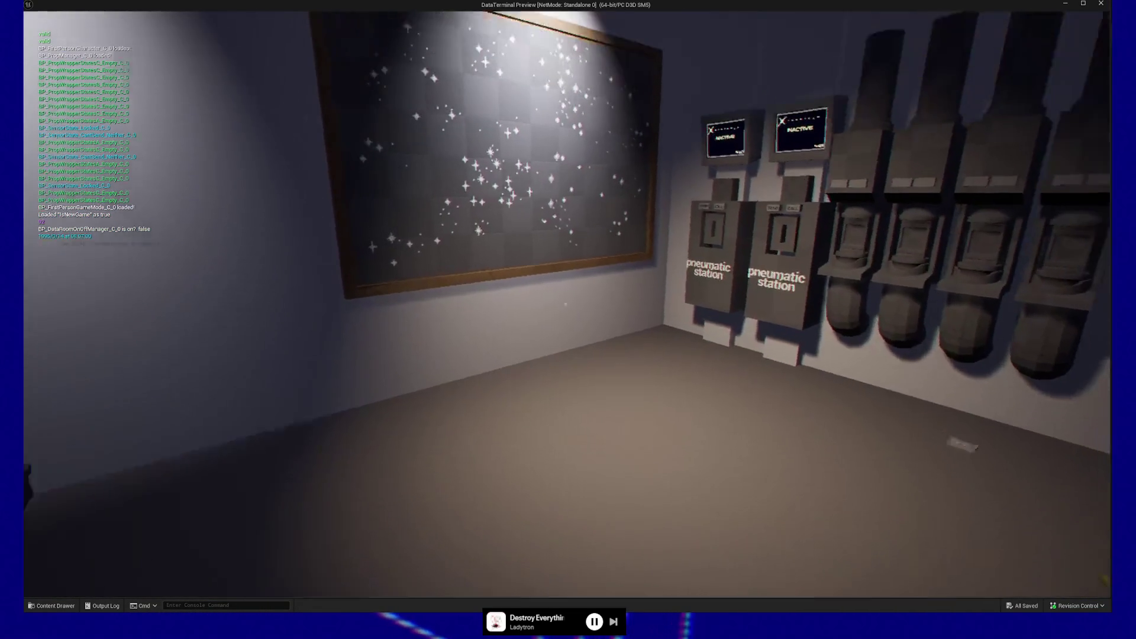
{"action": "key", "text": "w"}
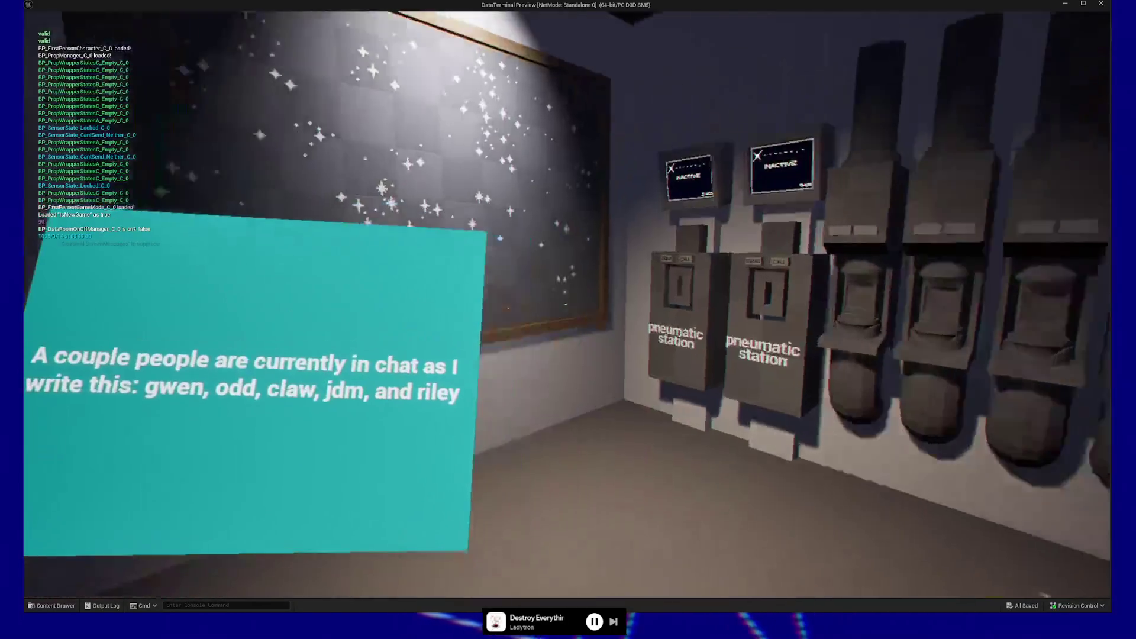
{"action": "key", "text": "w"}
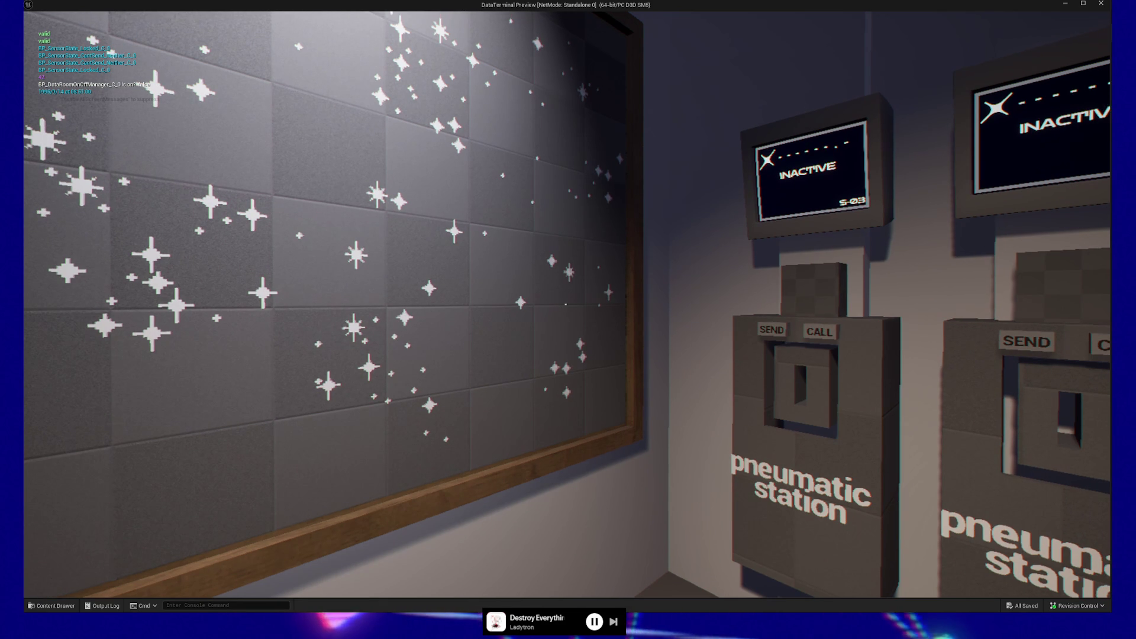
{"action": "key", "text": "w"}
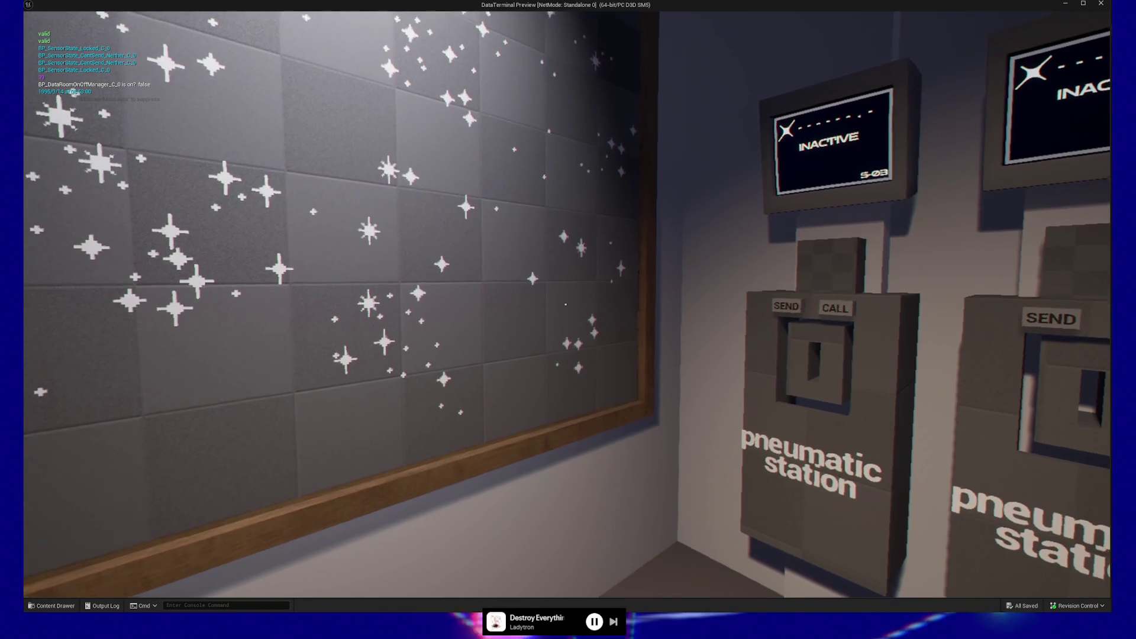
{"action": "key", "text": "s"}
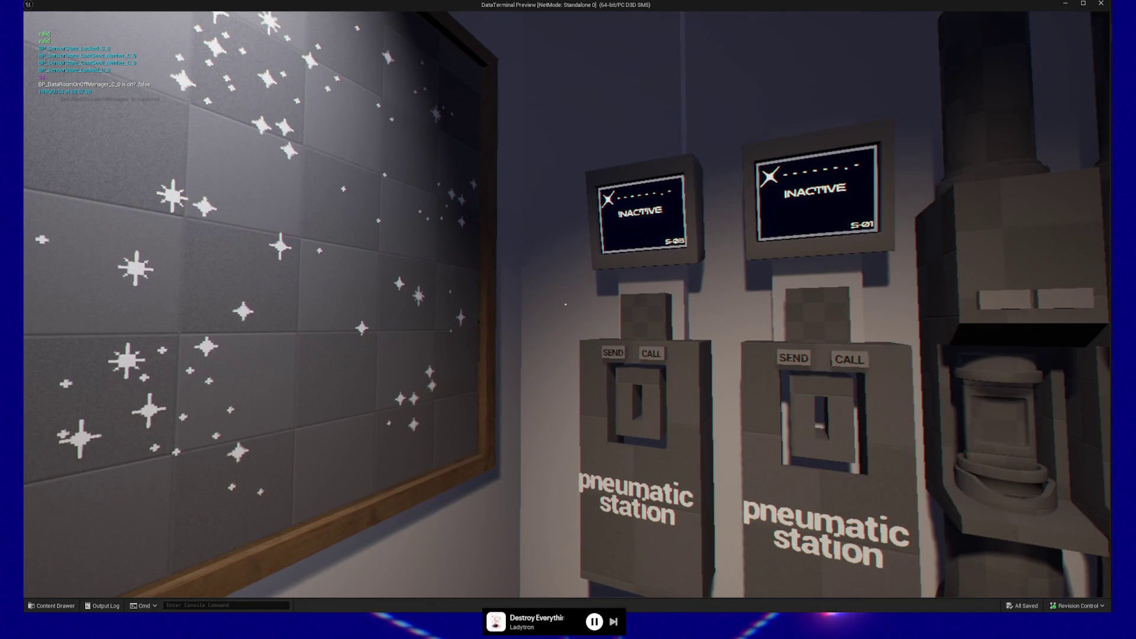
{"action": "key", "text": "w"}
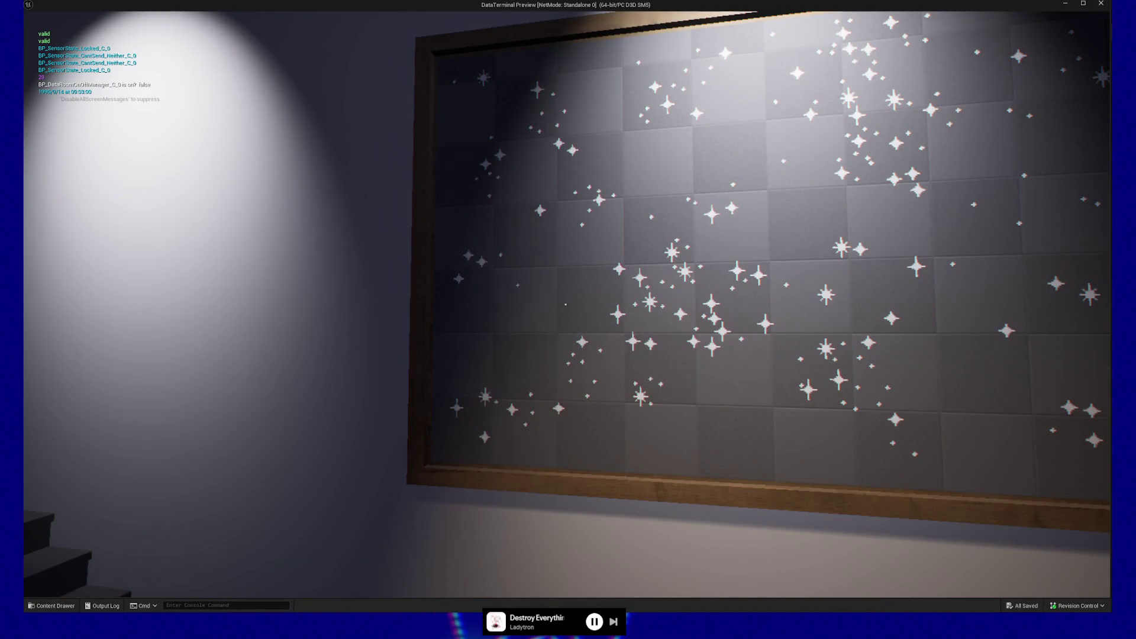
{"action": "key", "text": "Escape"}
{"action": "left_click", "coordinate": [589, 483]}
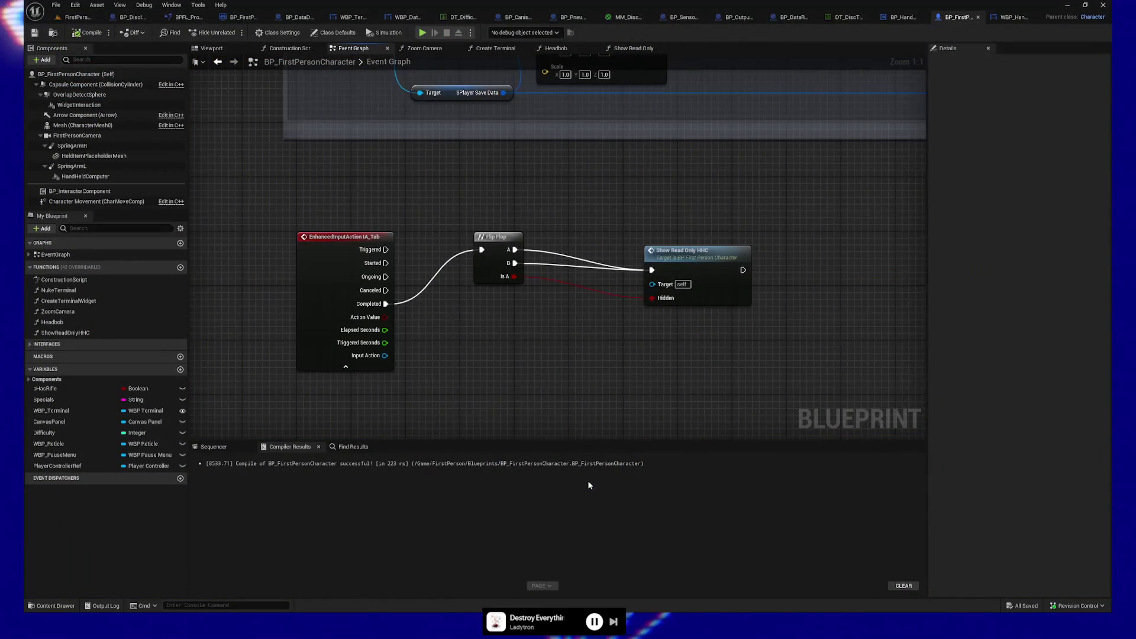
Move the Flip Flop and Show Read Only HHC nodes lower and slightly right, and save
{"action": "mouse_move", "coordinate": [760, 317]}
{"action": "left_mouse_down"}
{"action": "mouse_move", "coordinate": [467, 228]}
{"action": "mouse_move", "coordinate": [500, 272]}
{"action": "mouse_move", "coordinate": [500, 303]}
{"action": "left_mouse_up"}
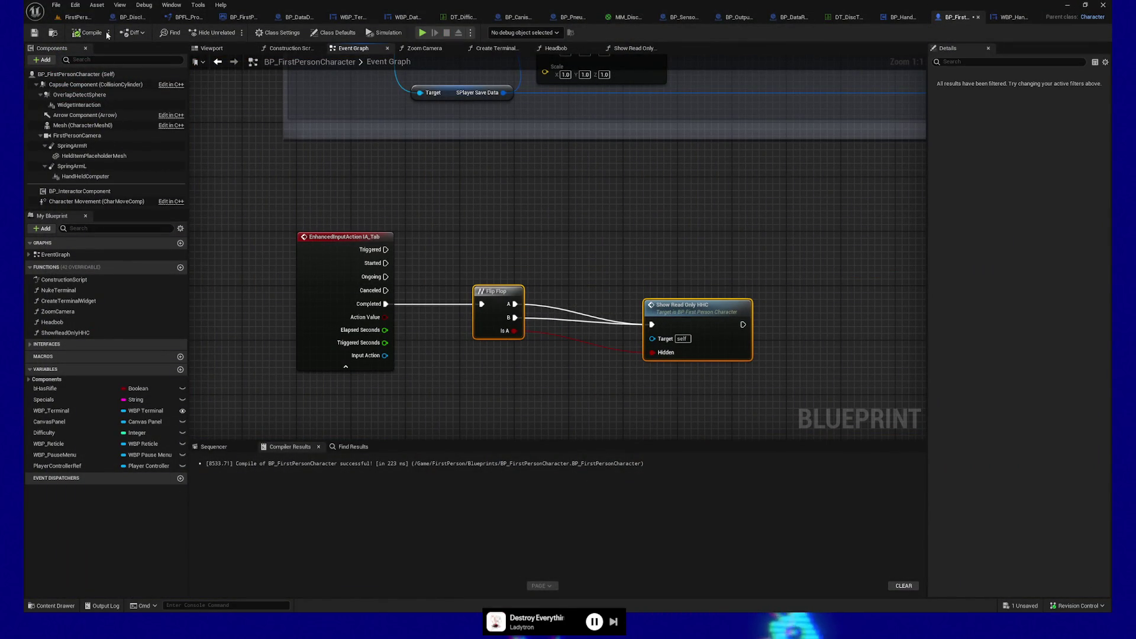
{"action": "left_click", "coordinate": [34, 33]}
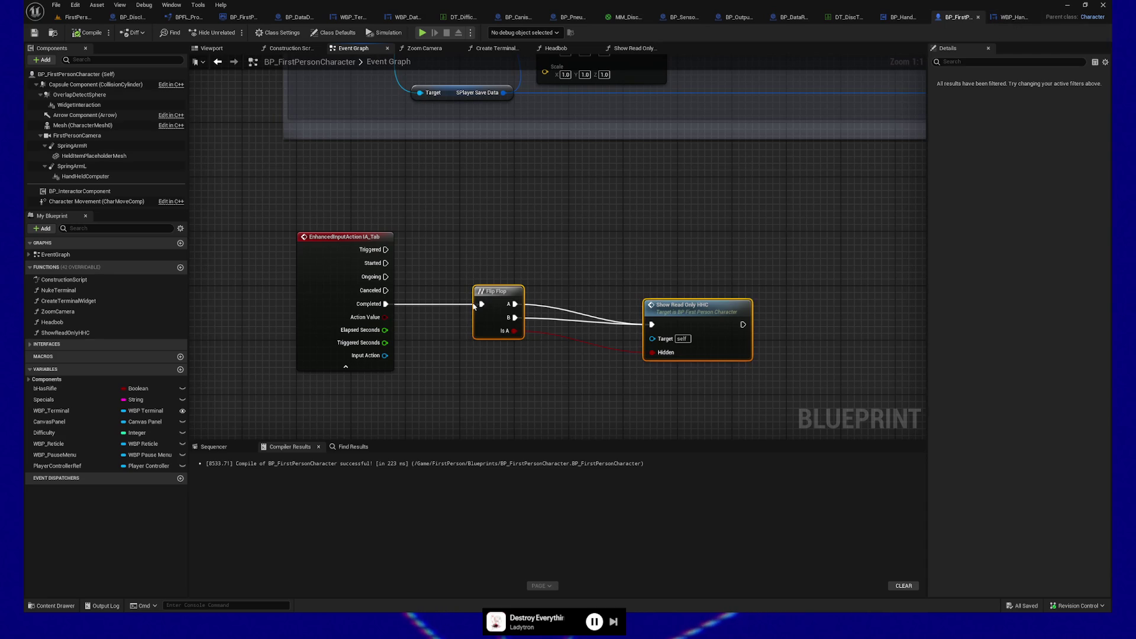
{"action": "left_click_drag", "start_coordinate": [497, 302], "coordinate": [510, 302]}
{"action": "mouse_move", "coordinate": [465, 349]}
{"action": "left_mouse_down"}
{"action": "mouse_move", "coordinate": [406, 363]}
{"action": "mouse_move", "coordinate": [523, 388]}
{"action": "mouse_move", "coordinate": [486, 387]}
{"action": "left_mouse_up"}
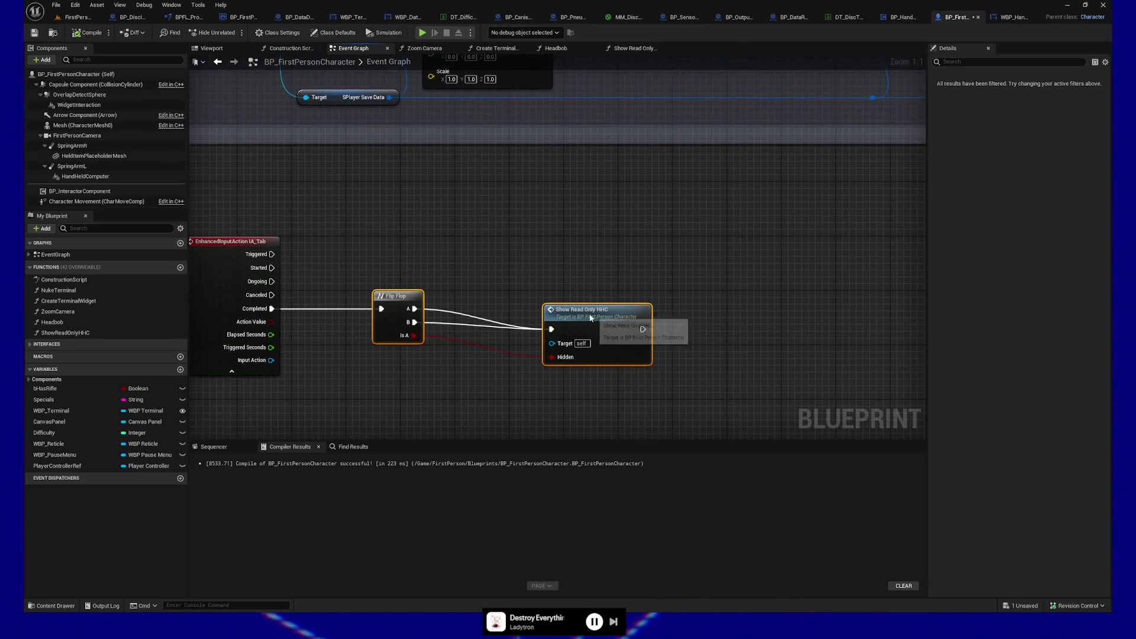
Inspect the Show Read Only HHC function graph, then return to the Event Graph
{"action": "double_click", "coordinate": [590, 318]}
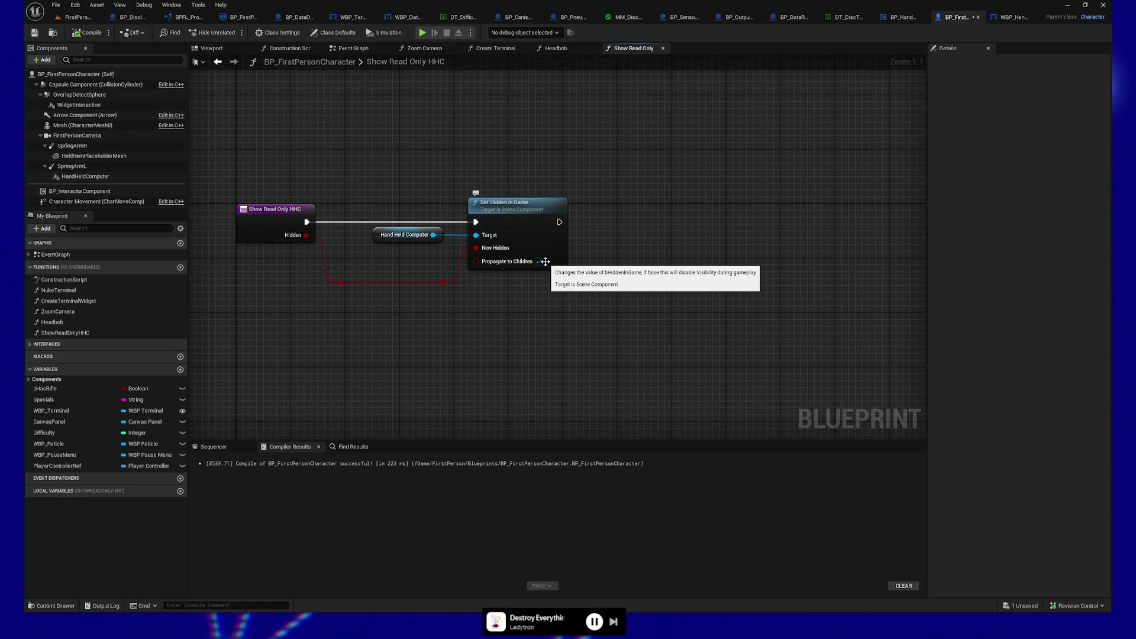
{"action": "left_click", "coordinate": [353, 48]}
{"action": "mouse_move", "coordinate": [508, 247]}
{"action": "left_mouse_down"}
{"action": "mouse_move", "coordinate": [639, 207]}
{"action": "mouse_move", "coordinate": [669, 22]}
{"action": "mouse_move", "coordinate": [672, 136]}
{"action": "left_mouse_up"}
{"action": "right_click", "coordinate": [429, 397]}
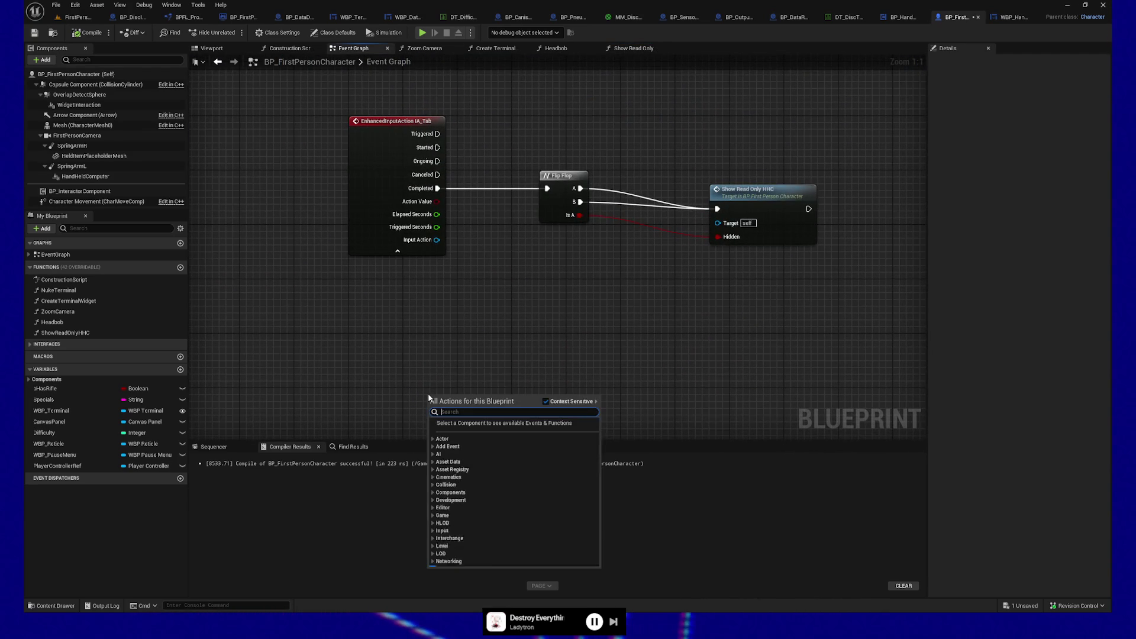
Add a Timeline node named HHC and open it in the timeline editor
{"action": "type", "text": "timeline"}
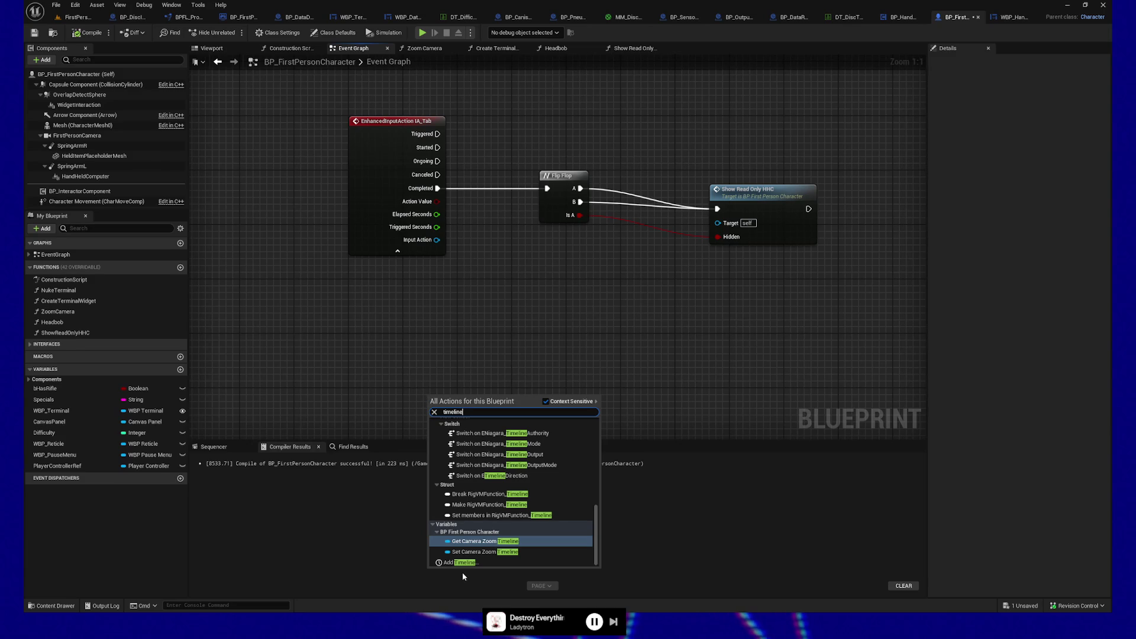
{"action": "left_click", "coordinate": [463, 562]}
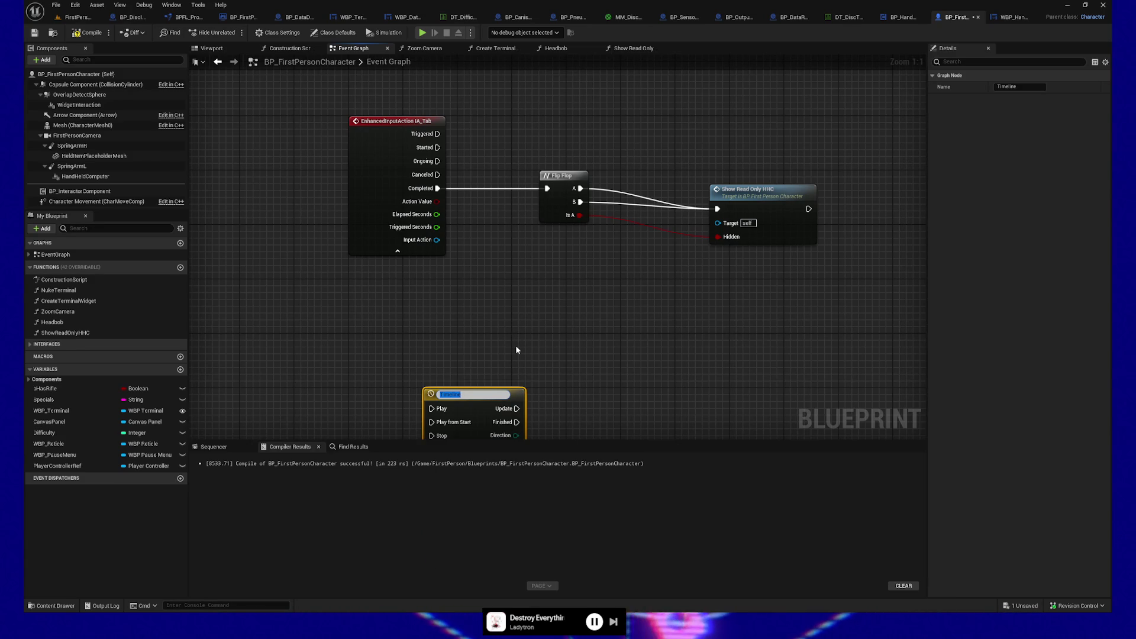
{"action": "type", "text": "HHC"}
{"action": "key", "text": "Return"}
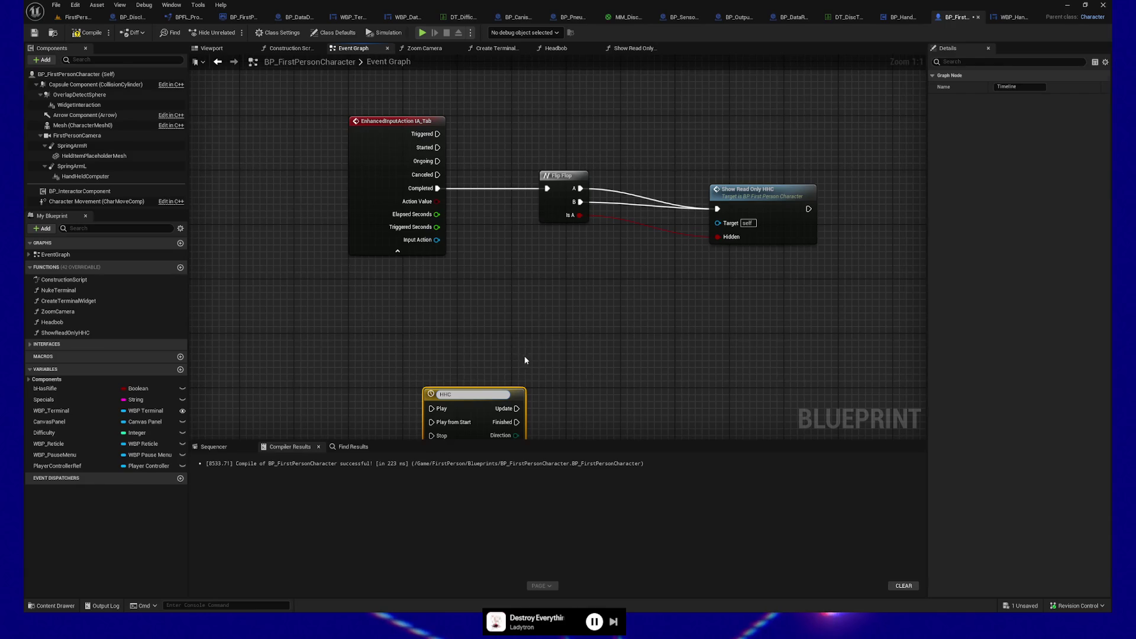
{"action": "left_click_drag", "start_coordinate": [521, 351], "coordinate": [525, 213]}
{"action": "double_click", "coordinate": [450, 239]}
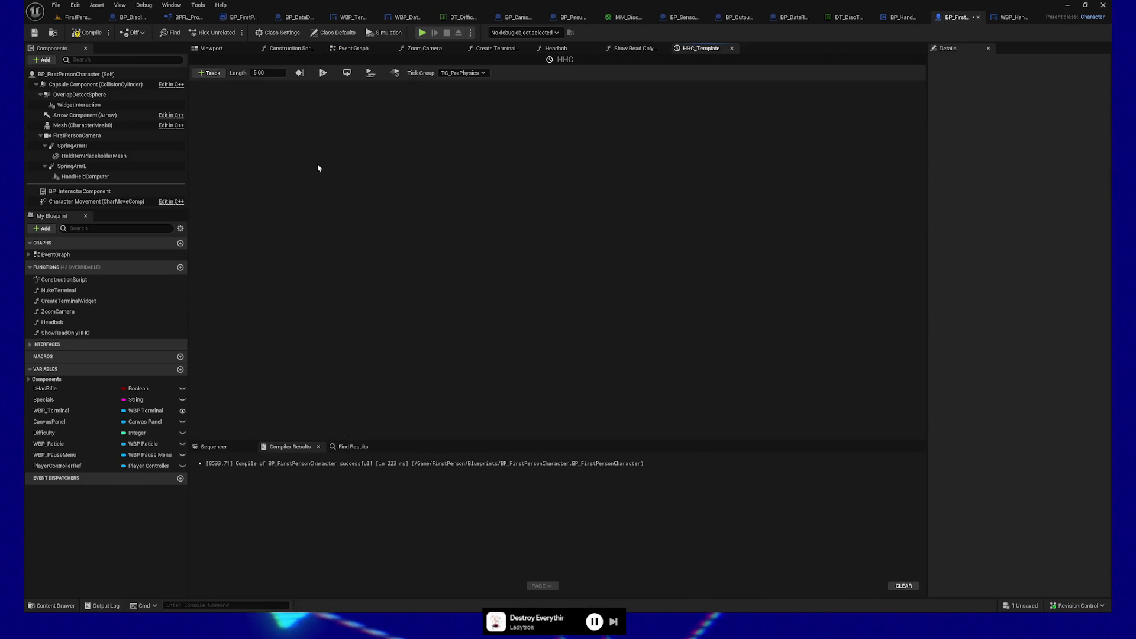
Set the HHC timeline length to 0.5 and add a float track NewTrack_0
{"action": "type", "text": ".5"}
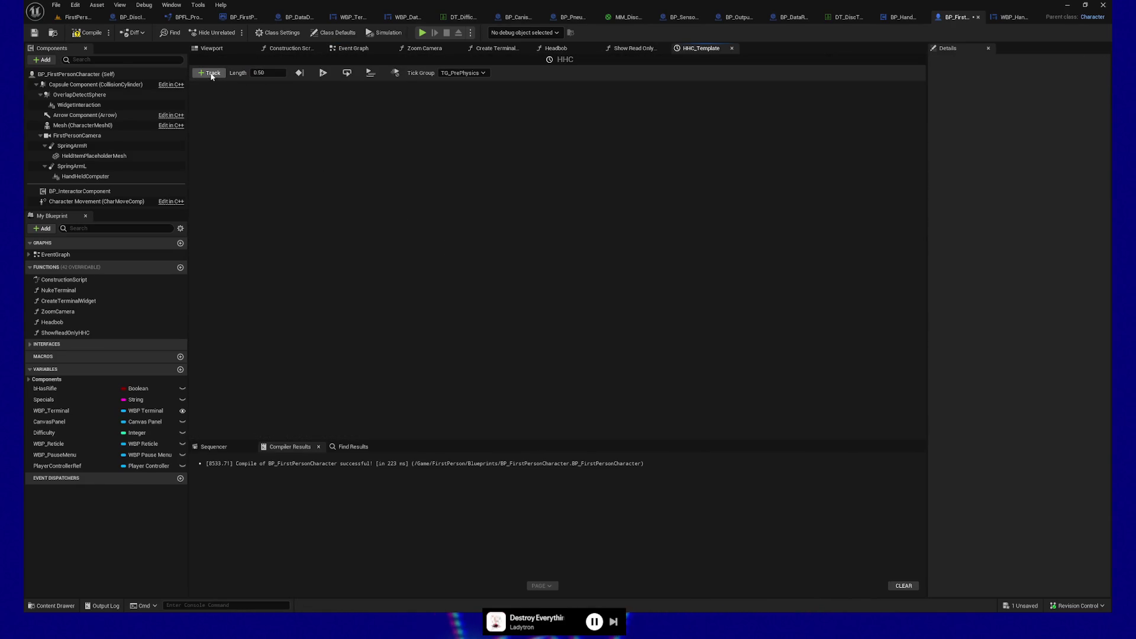
{"action": "left_click", "coordinate": [211, 74]}
{"action": "left_click", "coordinate": [231, 86]}
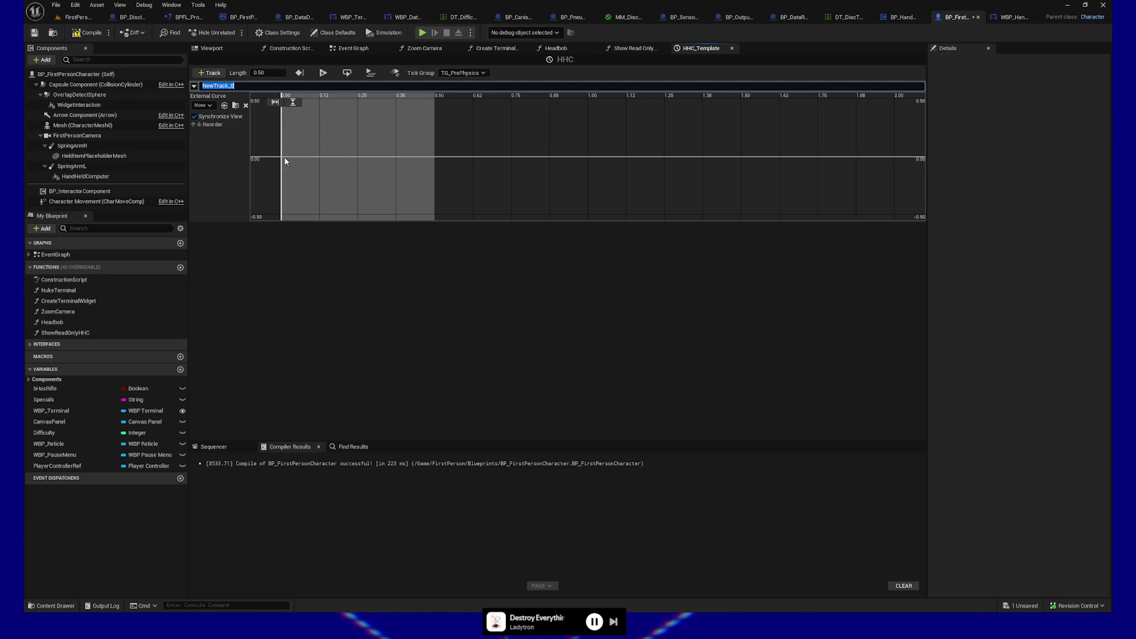
{"action": "key", "text": "Return"}
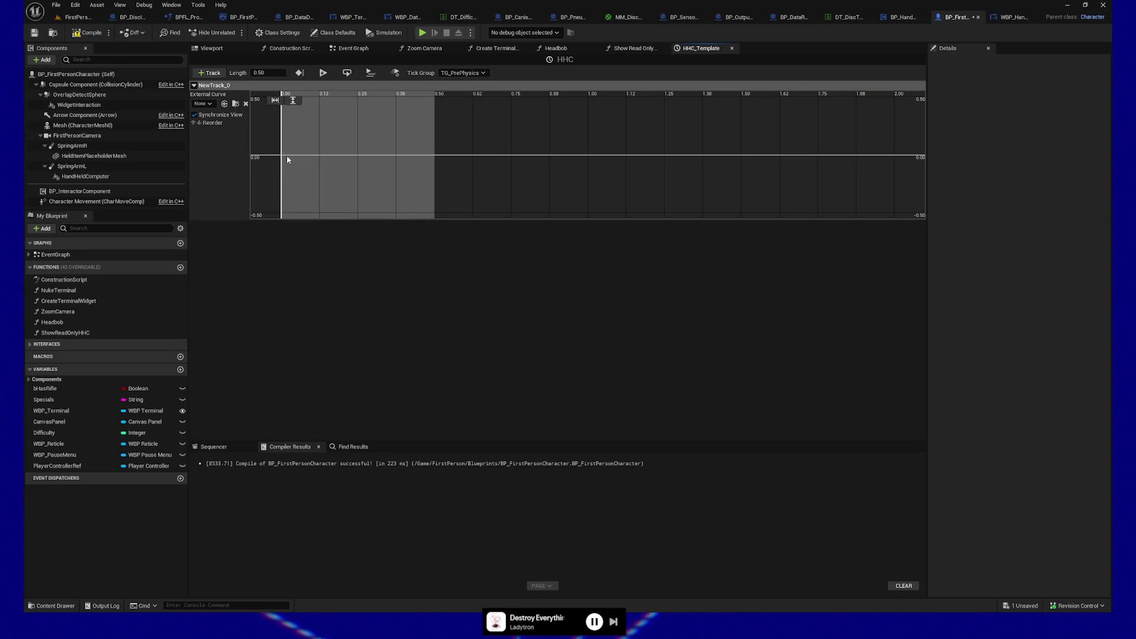
Add curve keys at time 0 and at time 0.5 with value 1
{"action": "right_click", "coordinate": [285, 158]}
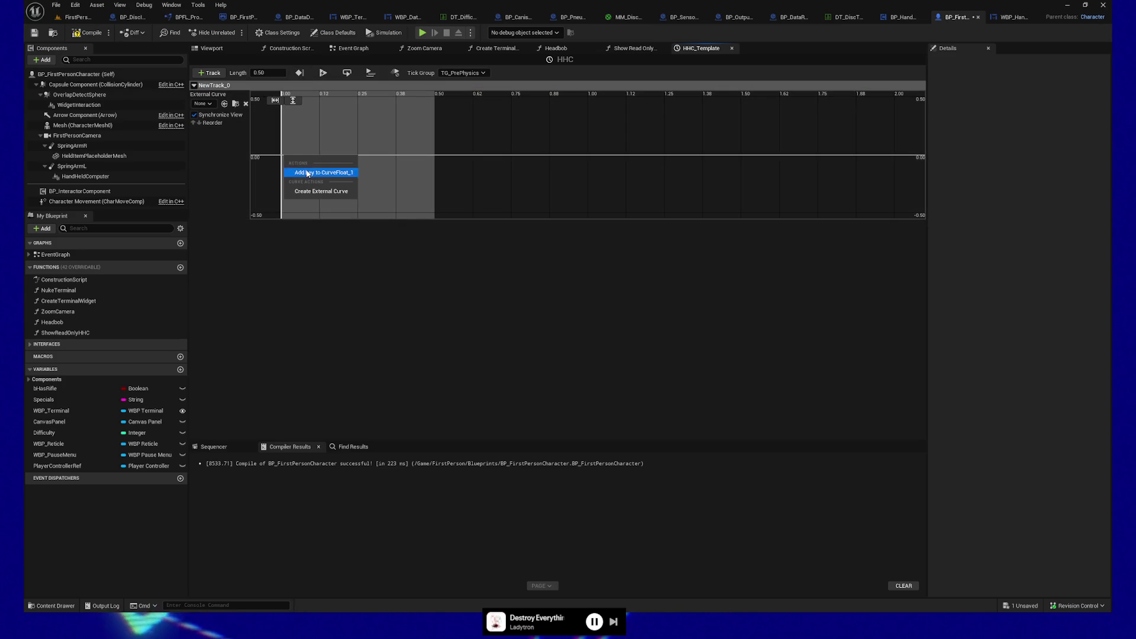
{"action": "left_click", "coordinate": [311, 171]}
{"action": "left_click", "coordinate": [343, 101]}
{"action": "type", "text": "0"}
{"action": "key", "text": "Tab"}
{"action": "right_click", "coordinate": [441, 163]}
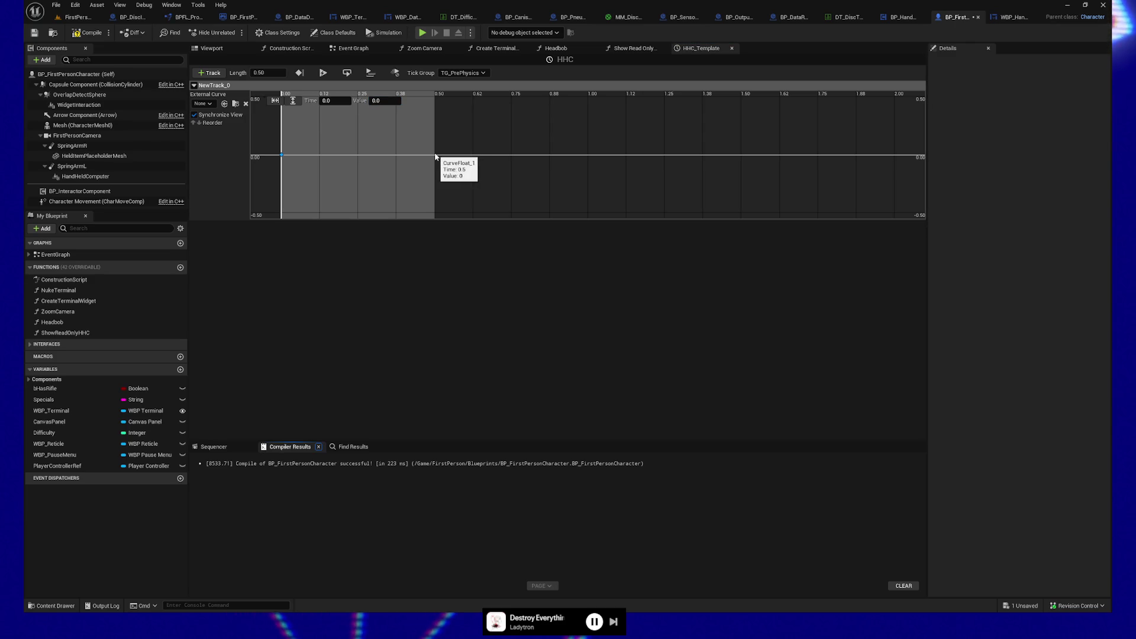
{"action": "left_click", "coordinate": [446, 171]}
{"action": "type", "text": "1"}
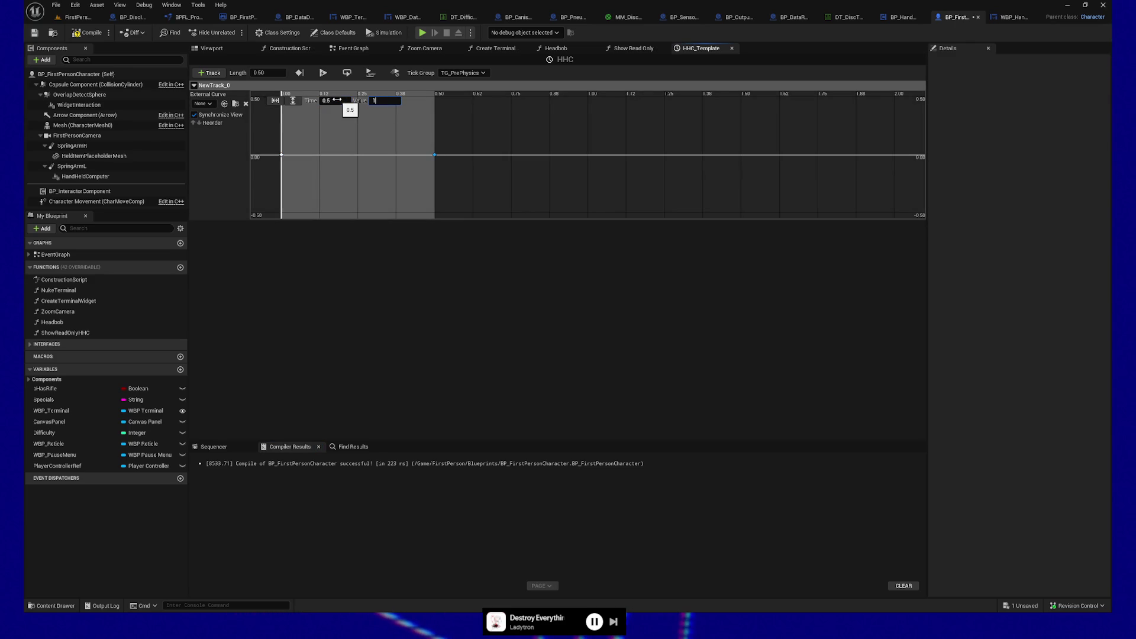
{"action": "key", "text": "Return"}
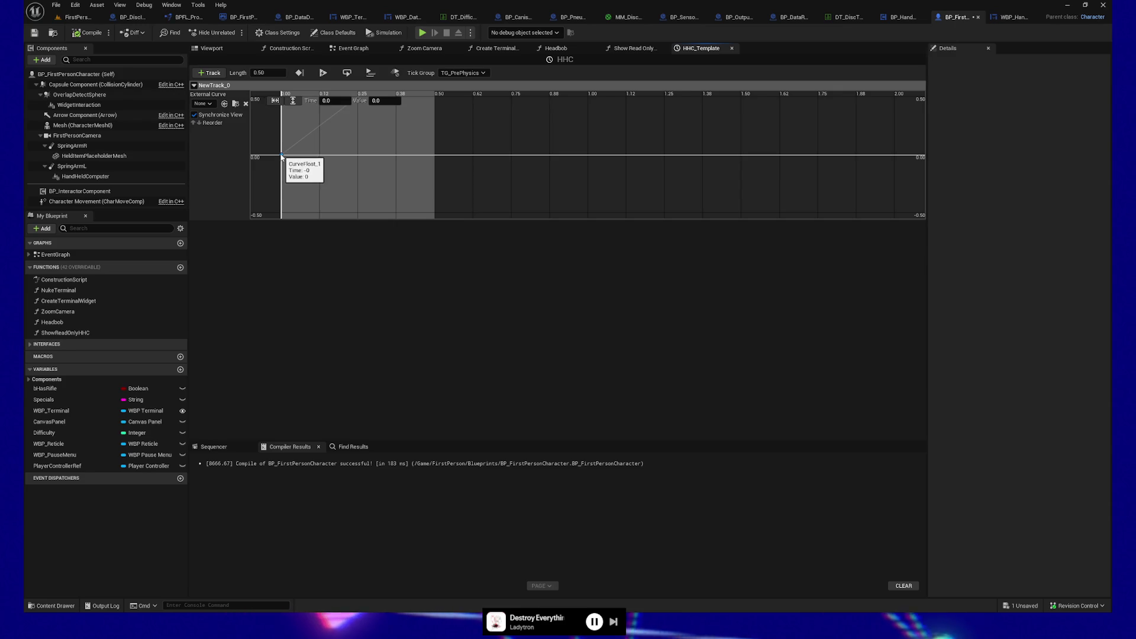
Review the keys' interpolation options and undo an accidental curve change
{"action": "right_click", "coordinate": [283, 155]}
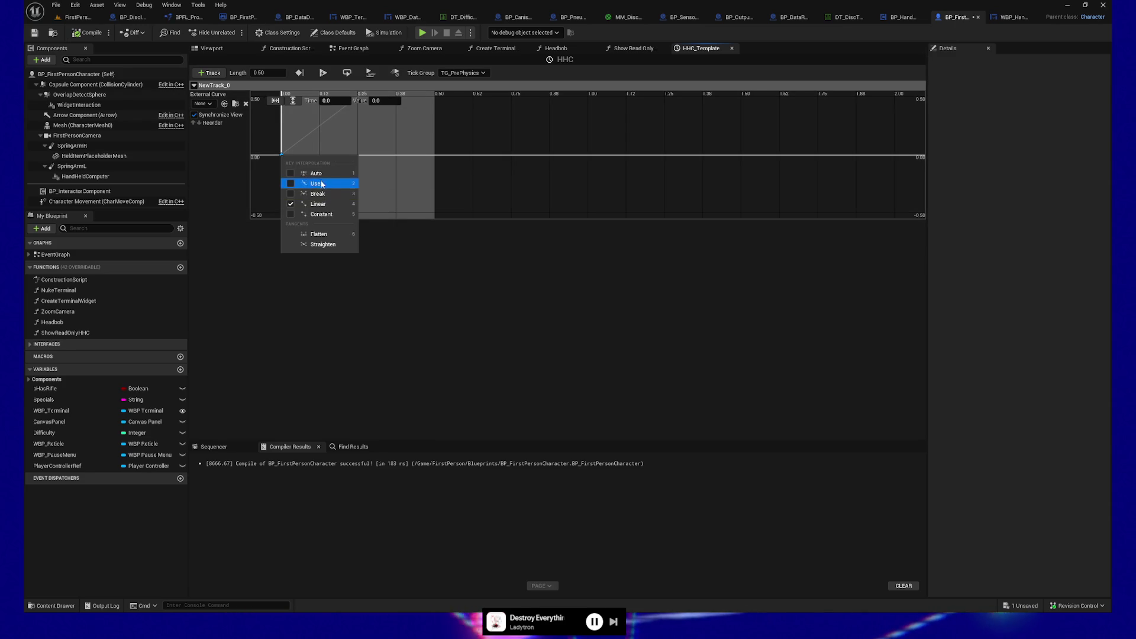
{"action": "left_click", "coordinate": [359, 156]}
{"action": "scroll", "coordinate": [359, 157], "scroll_direction": "up", "scroll_amount": 2}
{"action": "scroll", "coordinate": [359, 156], "scroll_direction": "down", "scroll_amount": 8}
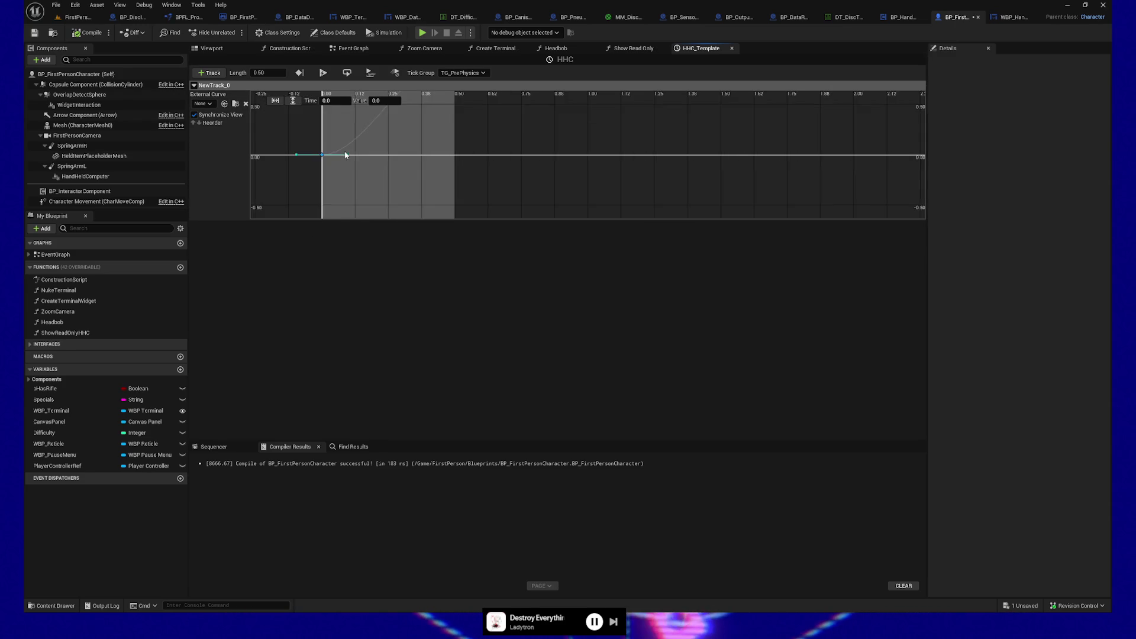
{"action": "left_click", "coordinate": [537, 116], "text": "shift"}
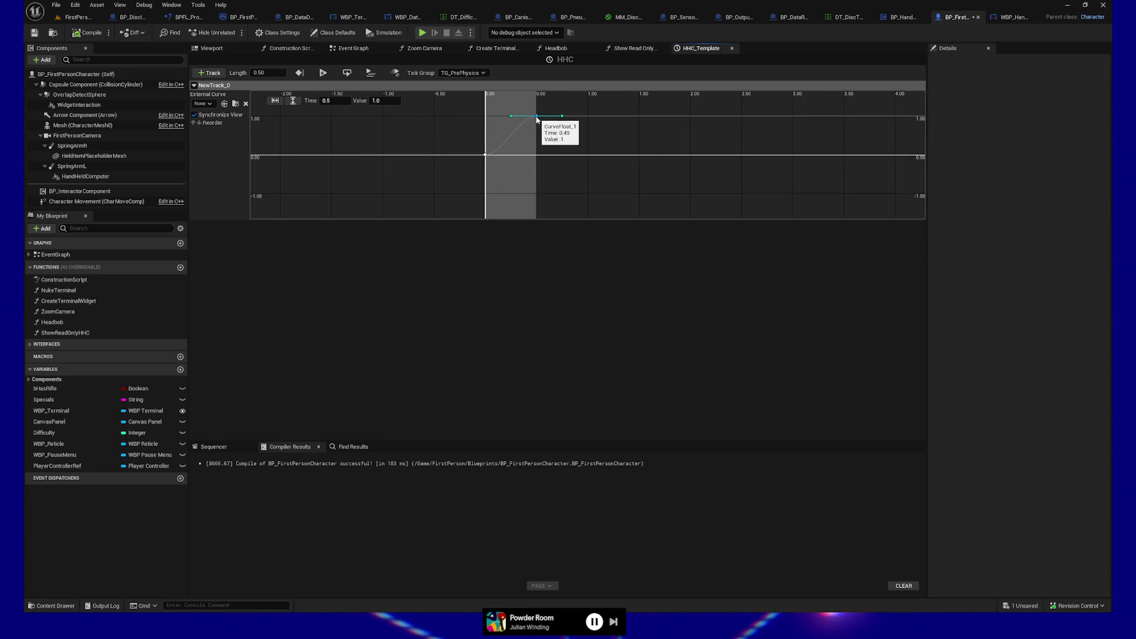
{"action": "right_click", "coordinate": [536, 118]}
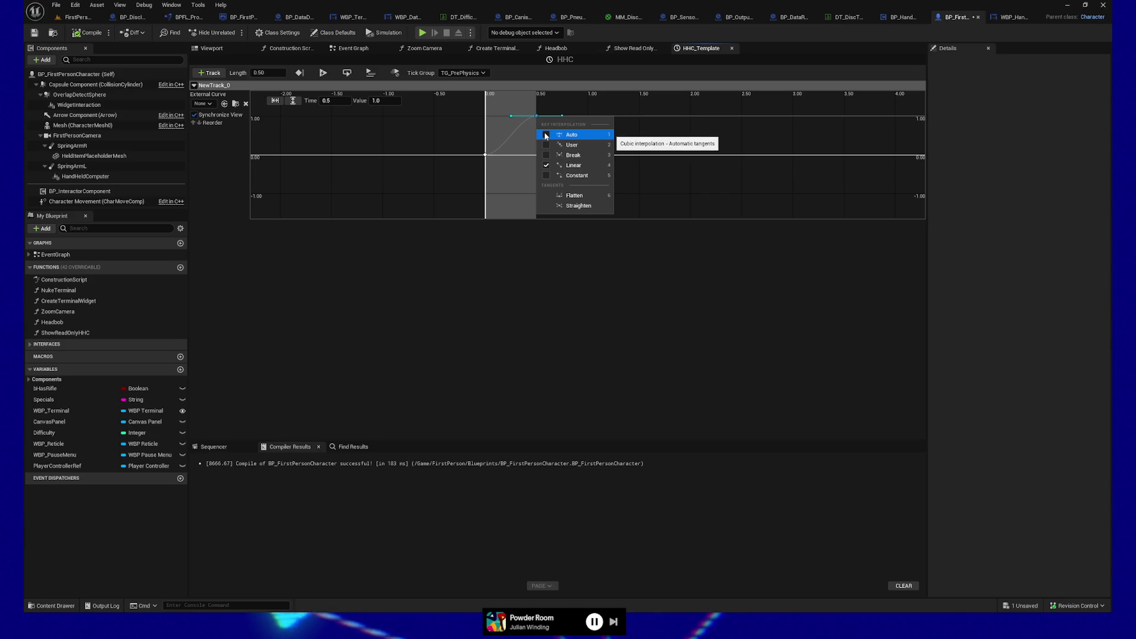
{"action": "left_click", "coordinate": [510, 116]}
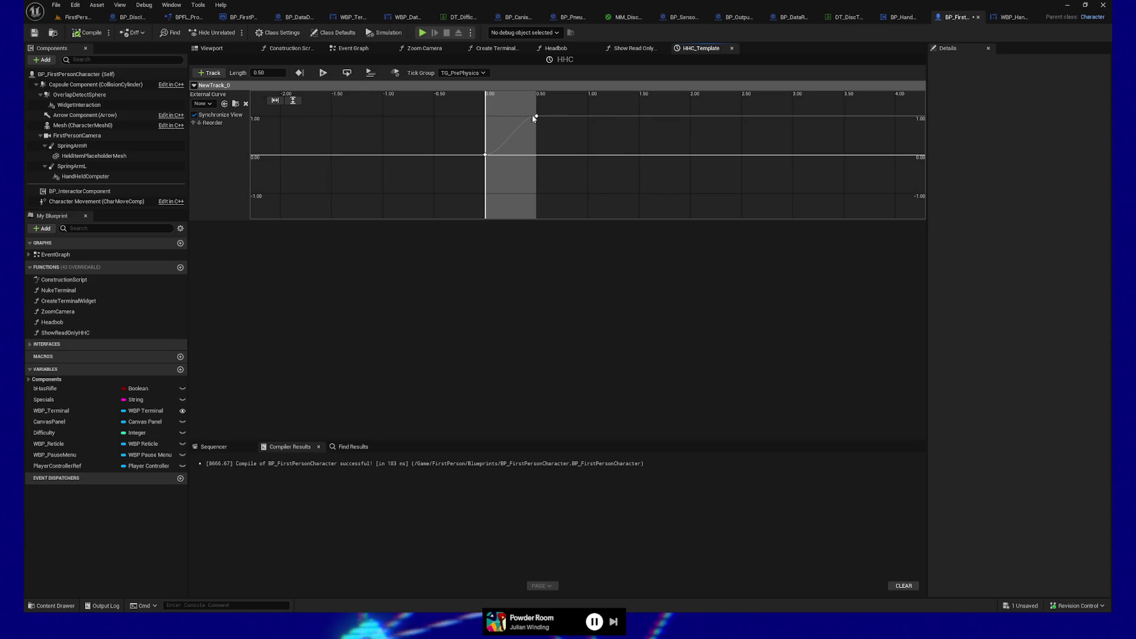
{"action": "left_click", "coordinate": [537, 116]}
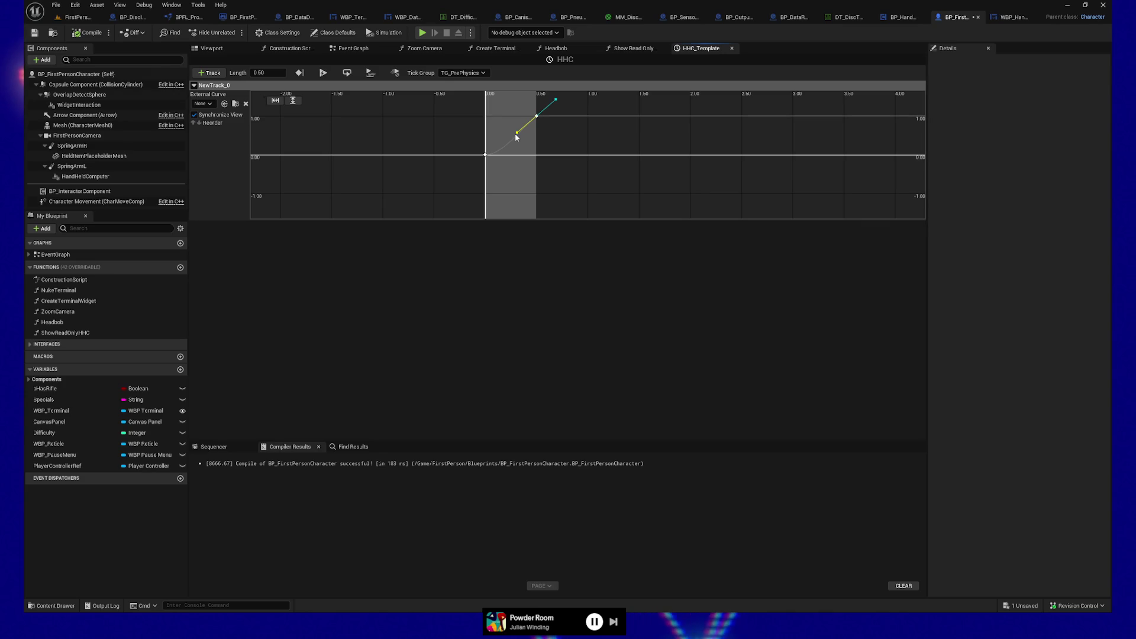
{"action": "scroll", "coordinate": [559, 112], "scroll_direction": "up", "scroll_amount": 3}
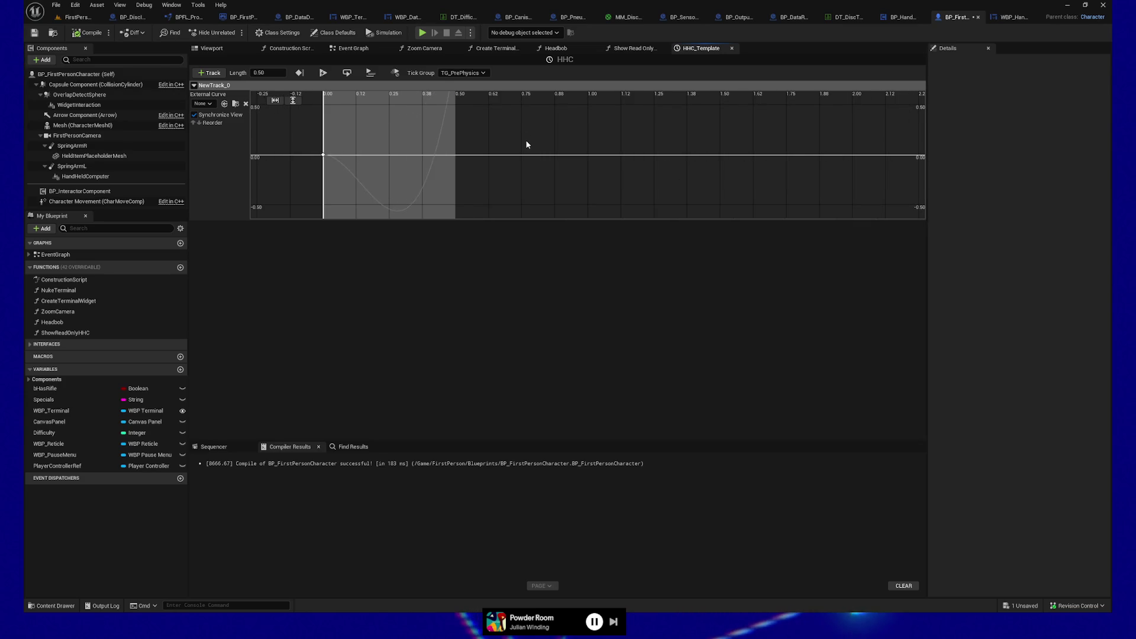
{"action": "key", "text": "ctrl+z"}
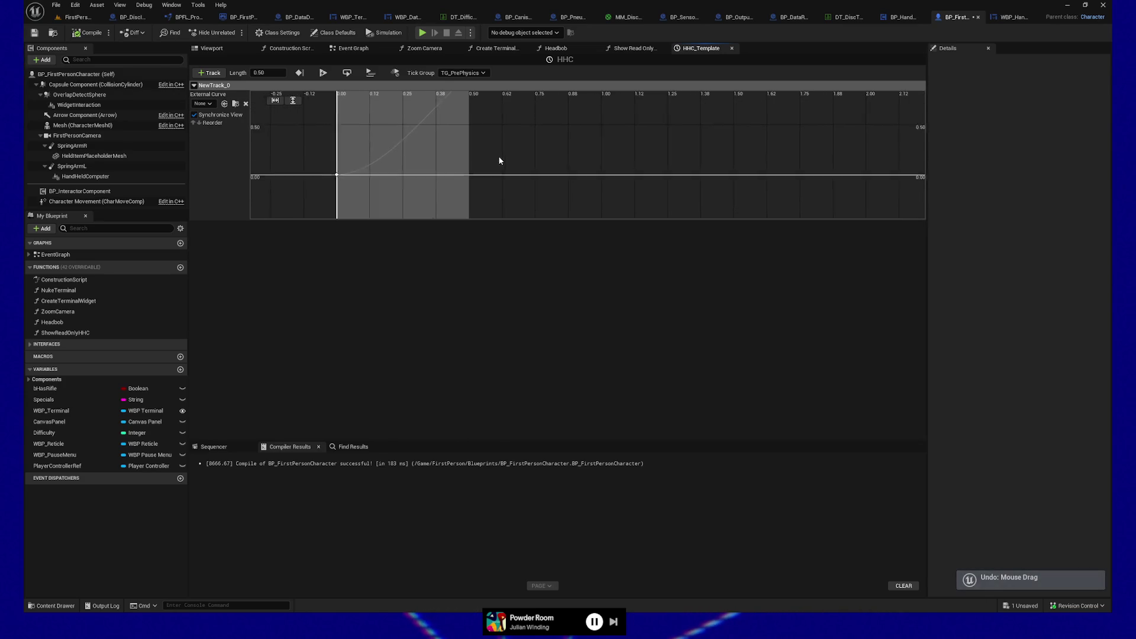
Set the end key to time 0.5, value 1, flatten the curve's ending, and save
{"action": "left_click", "coordinate": [502, 129]}
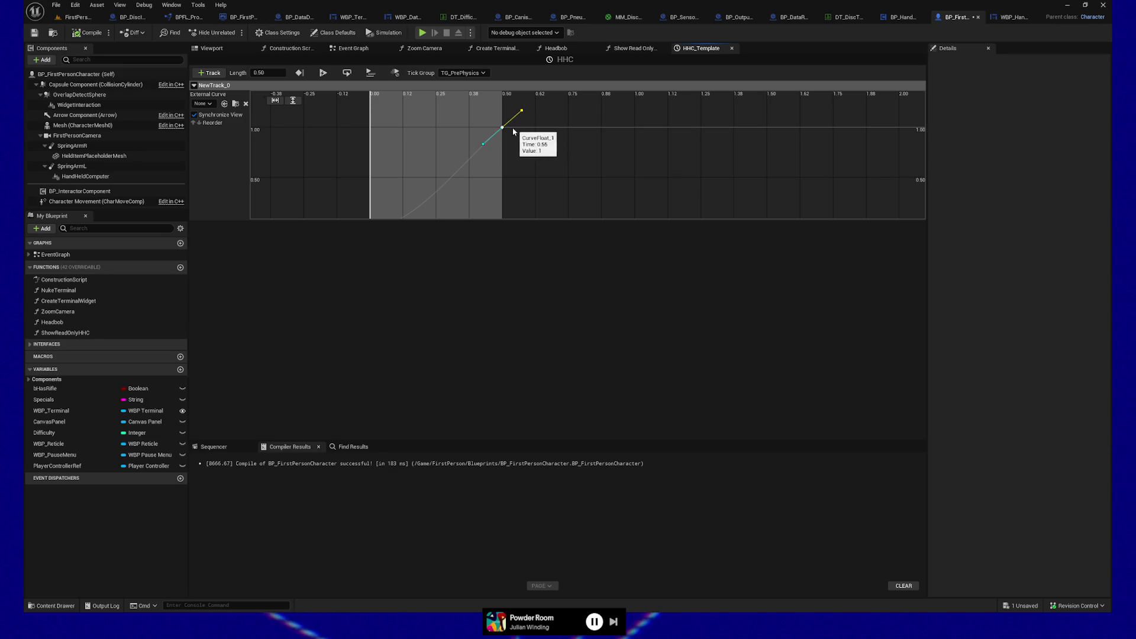
{"action": "left_click_drag", "start_coordinate": [504, 131], "coordinate": [502, 130]}
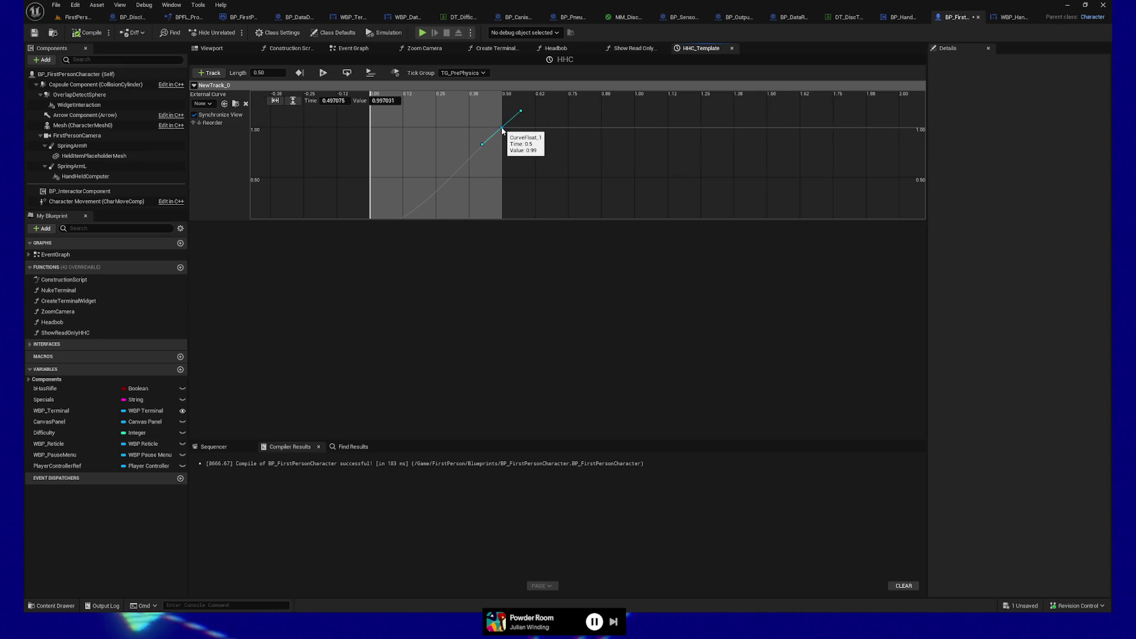
{"action": "left_click", "coordinate": [379, 100]}
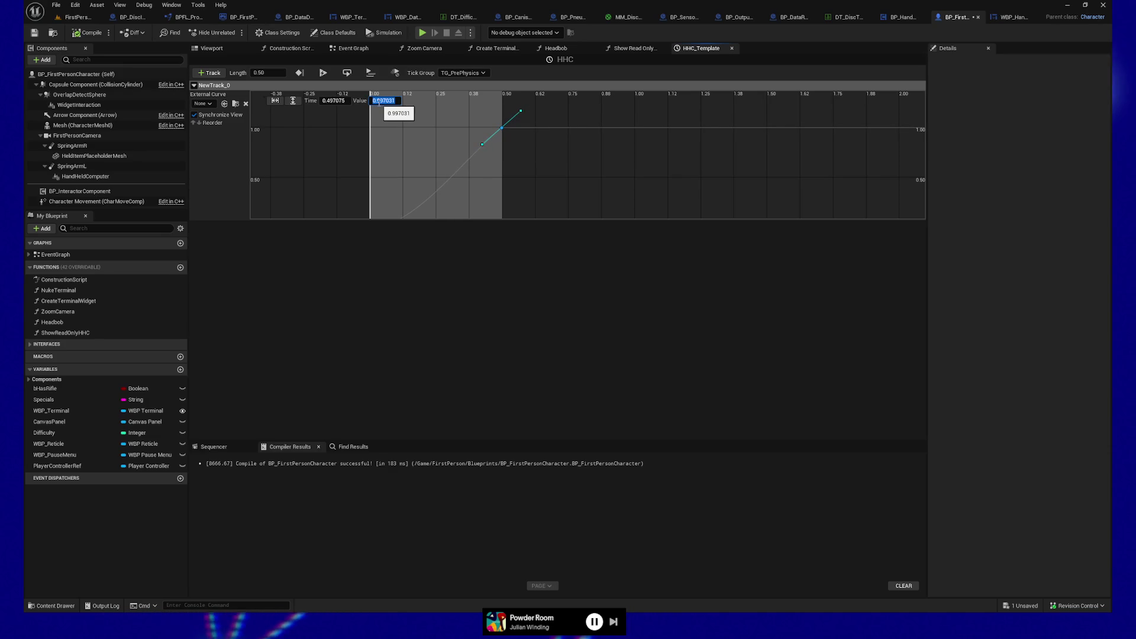
{"action": "type", "text": "1"}
{"action": "left_click", "coordinate": [333, 101]}
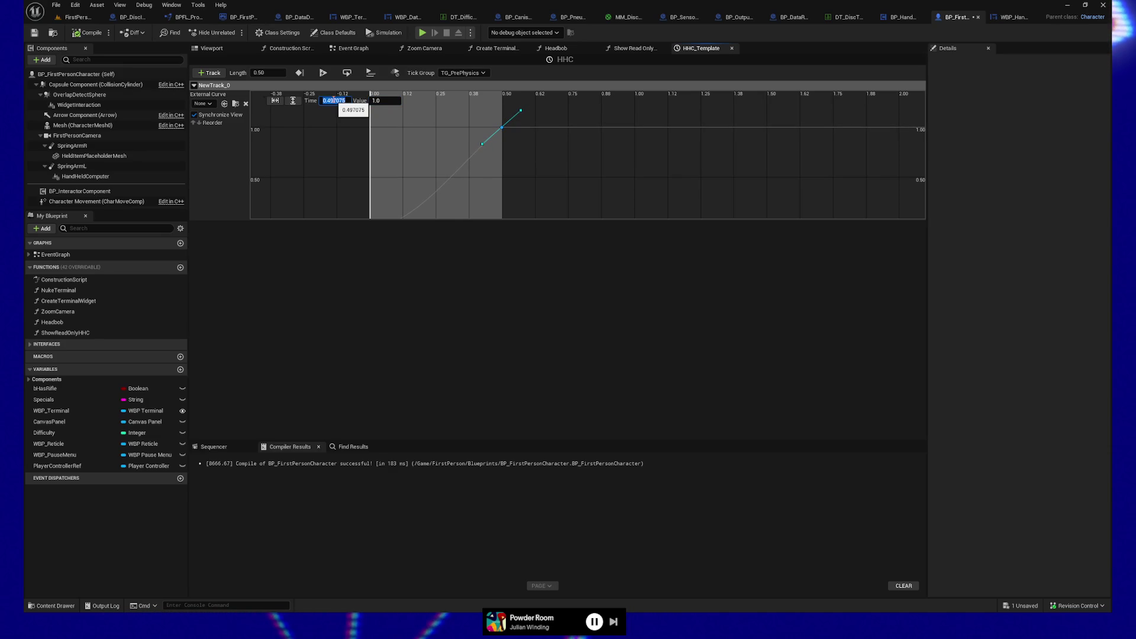
{"action": "type", "text": ".5"}
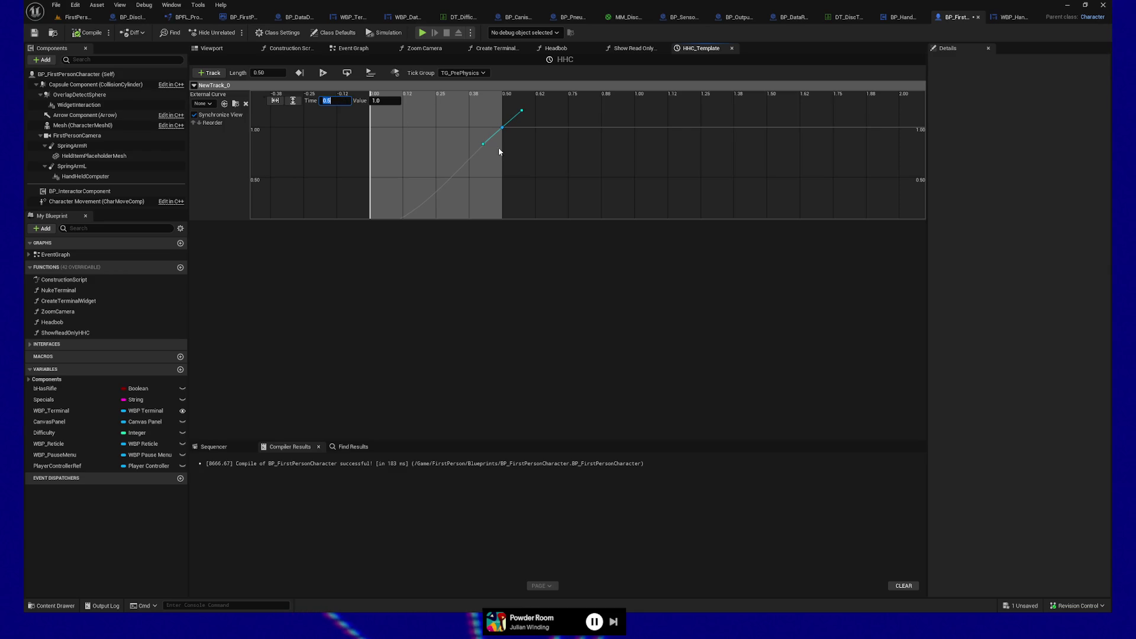
{"action": "mouse_move", "coordinate": [484, 144]}
{"action": "left_mouse_down"}
{"action": "mouse_move", "coordinate": [497, 106]}
{"action": "mouse_move", "coordinate": [482, 114]}
{"action": "left_mouse_up"}
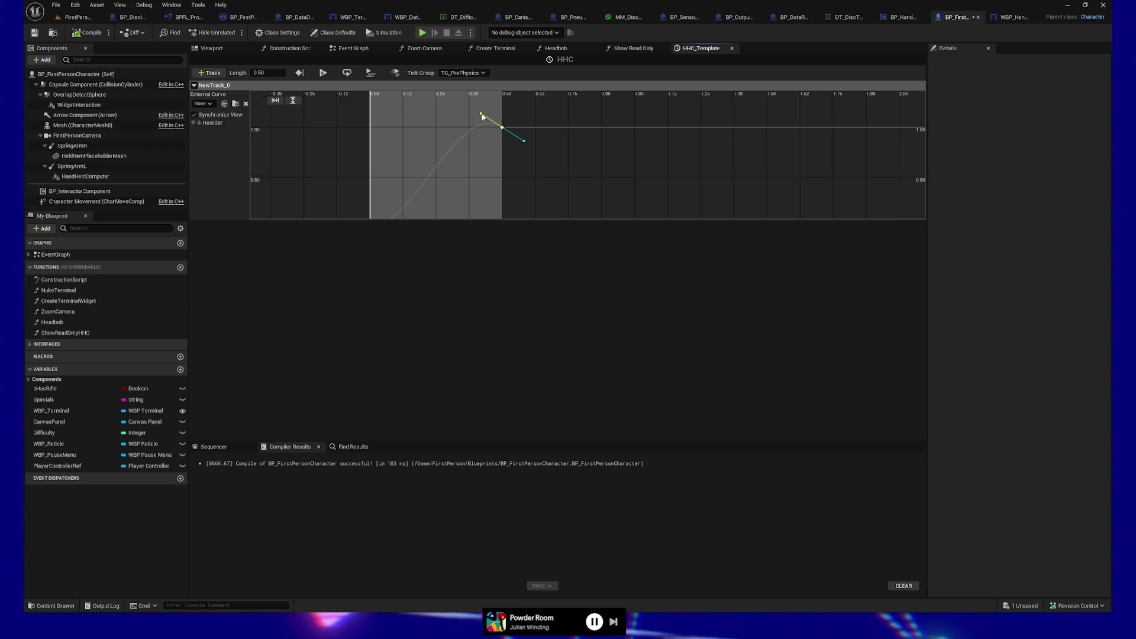
{"action": "key", "text": "ctrl+s"}
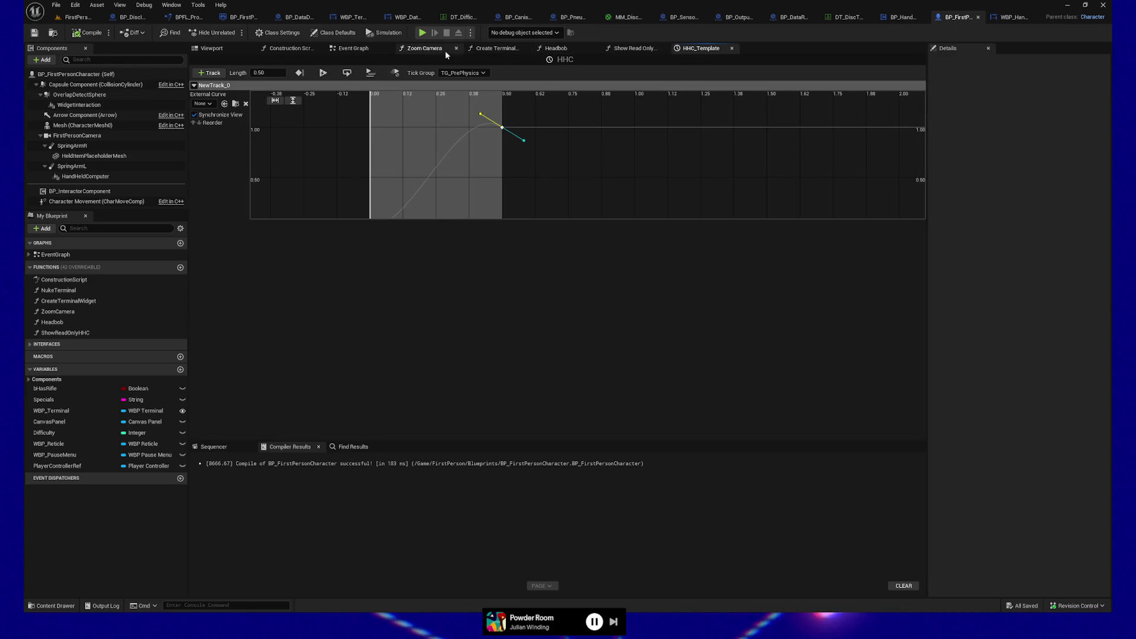
{"action": "left_click", "coordinate": [353, 48]}
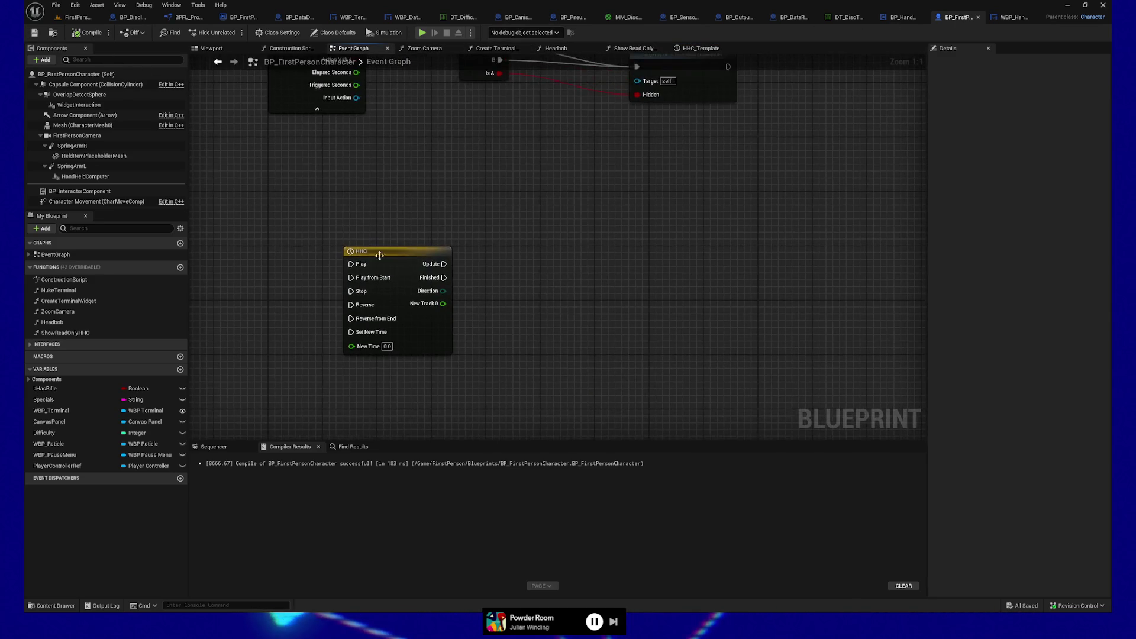
Add a custom event named TriggerHHCAnimation next to the HHC timeline
{"action": "left_click_drag", "start_coordinate": [408, 251], "coordinate": [611, 250]}
{"action": "right_click", "coordinate": [341, 256]}
{"action": "type", "text": "custom event"}
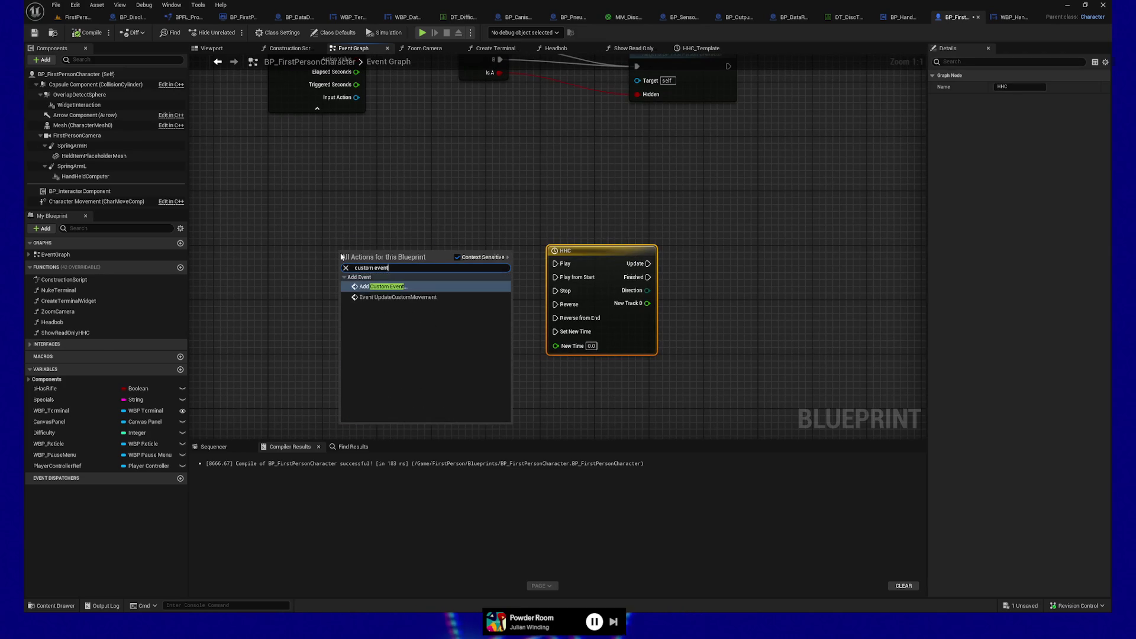
{"action": "key", "text": "Return"}
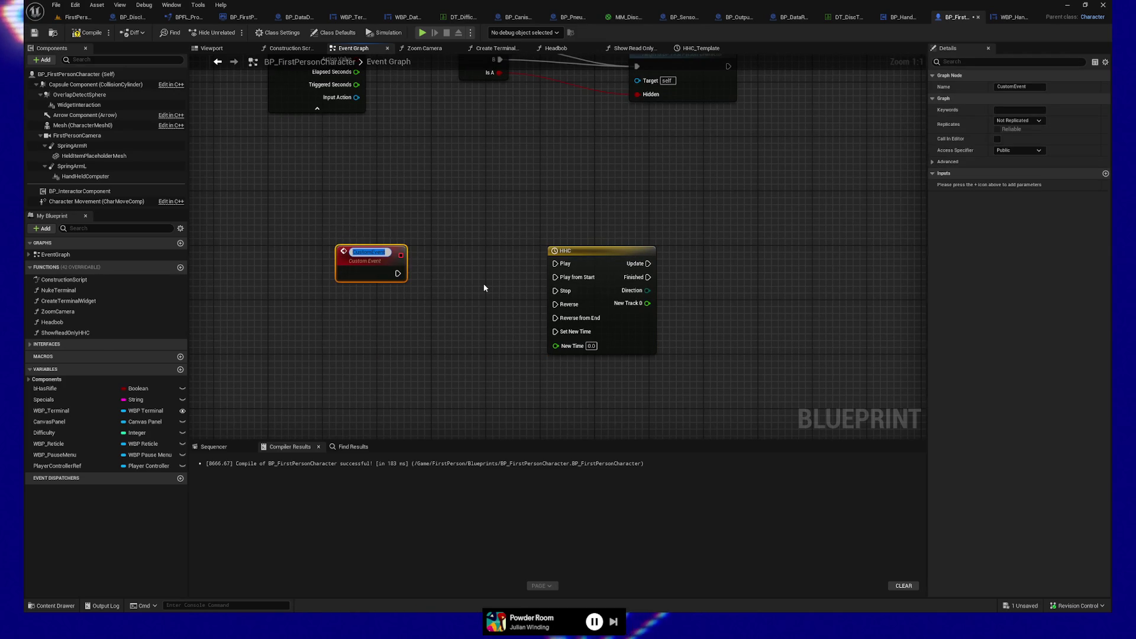
{"action": "type", "text": "TriggerAnima"}
{"action": "key", "text": "BackSpace"}
{"action": "key", "text": "BackSpace"}
{"action": "key", "text": "BackSpace"}
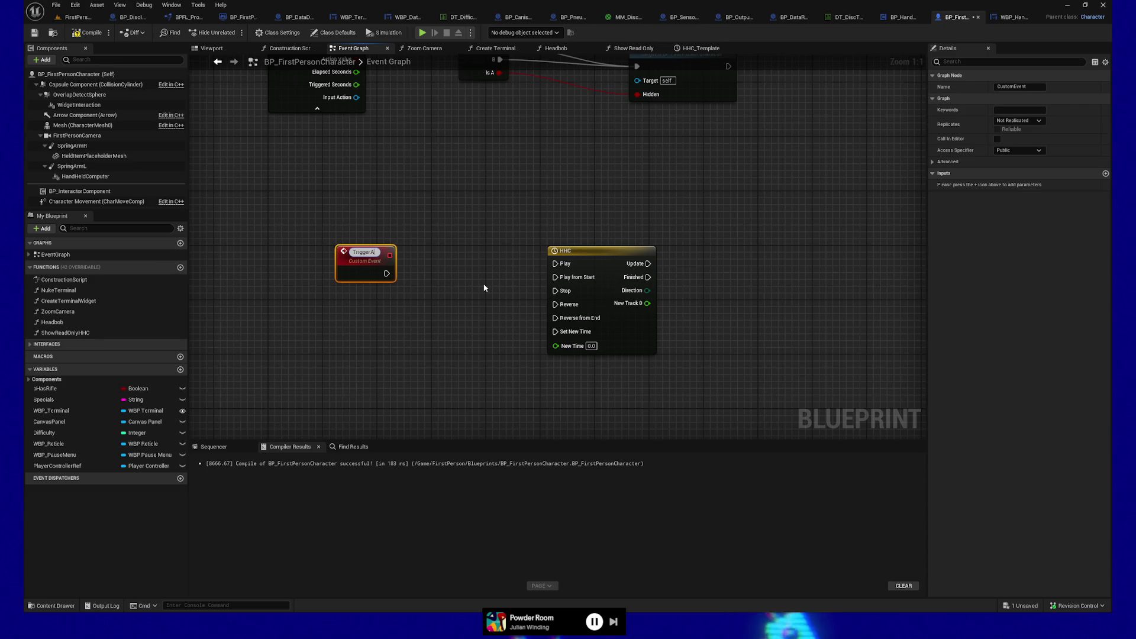
{"action": "type", "text": "HCAnimation"}
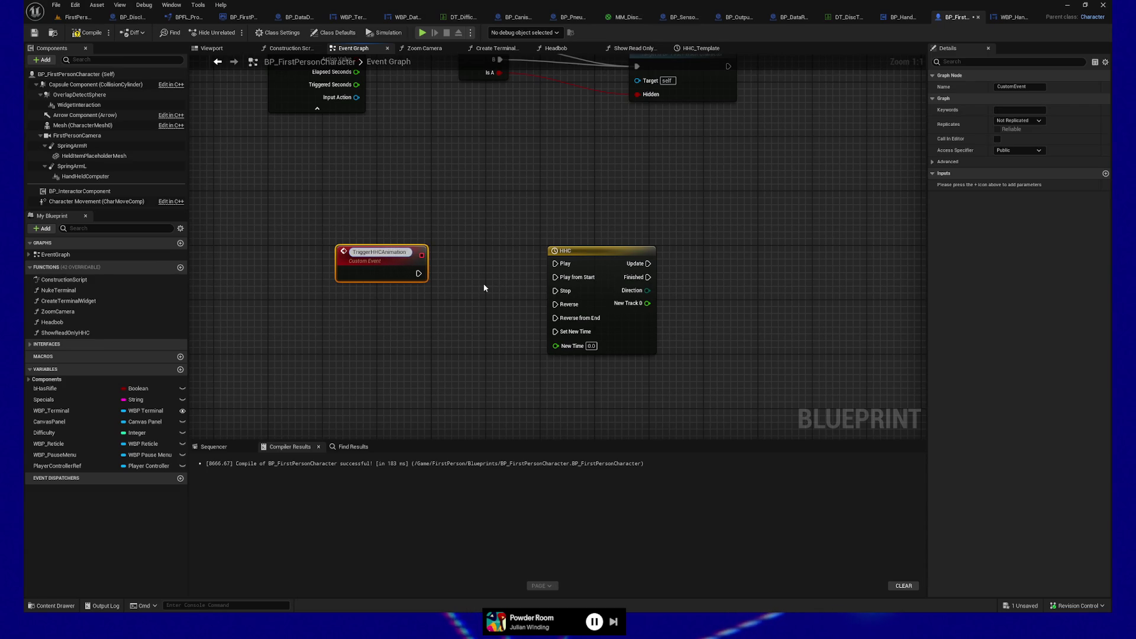
{"action": "key", "text": "Return"}
Wire TriggerHHCAnimation into the HHC timeline's Play from Start and select the event
{"action": "left_click_drag", "start_coordinate": [386, 258], "coordinate": [320, 259]}
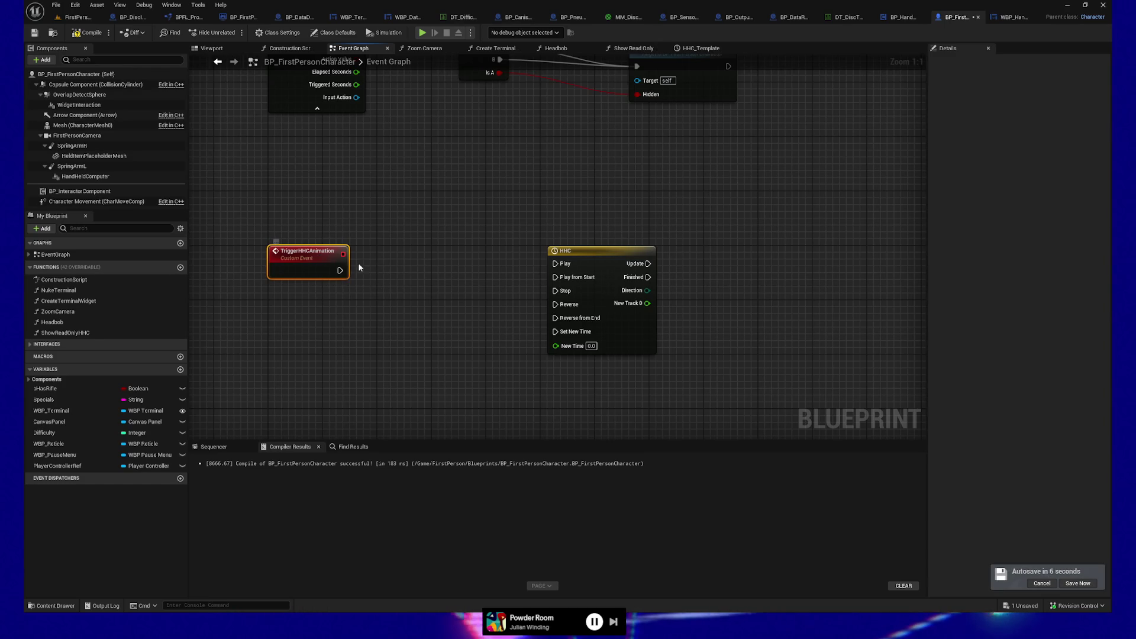
{"action": "mouse_move", "coordinate": [340, 271]}
{"action": "left_mouse_down"}
{"action": "mouse_move", "coordinate": [564, 273]}
{"action": "mouse_move", "coordinate": [583, 255]}
{"action": "left_mouse_up"}
{"action": "left_click", "coordinate": [307, 268]}
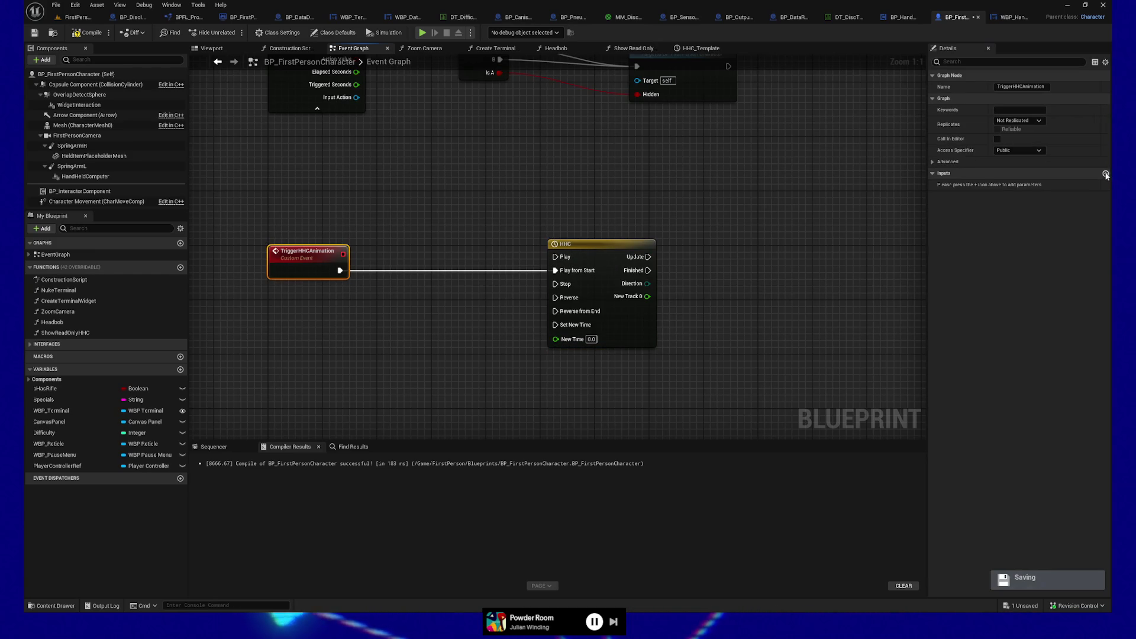
Rename the event's new input to bFromStart
{"action": "left_click", "coordinate": [304, 268]}
{"action": "left_click", "coordinate": [970, 185]}
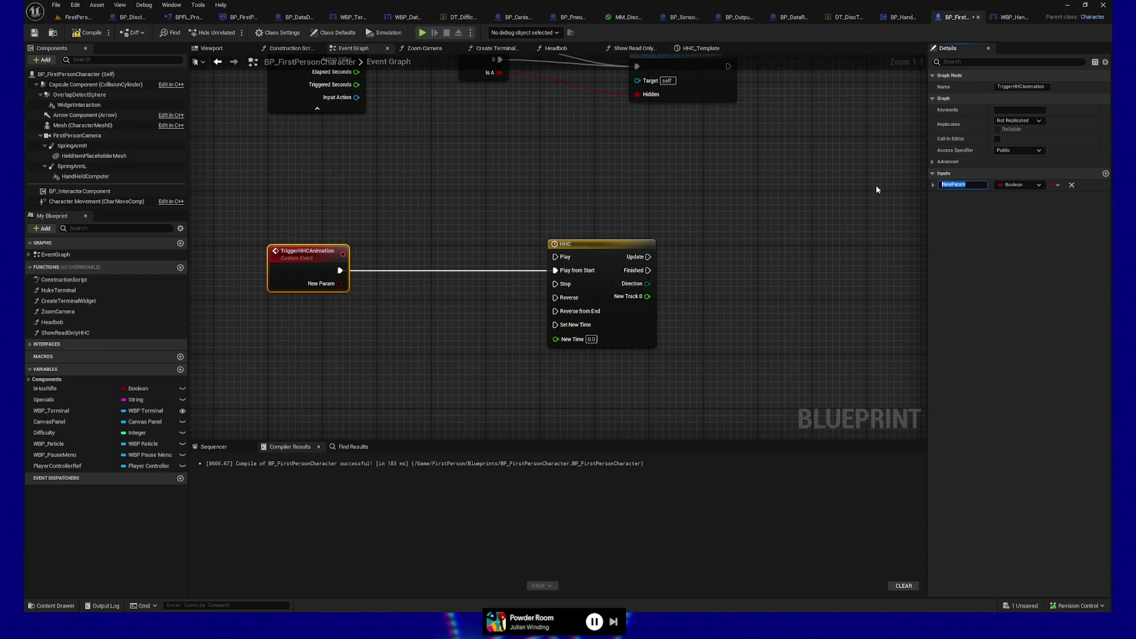
{"action": "type", "text": "bFromStar"}
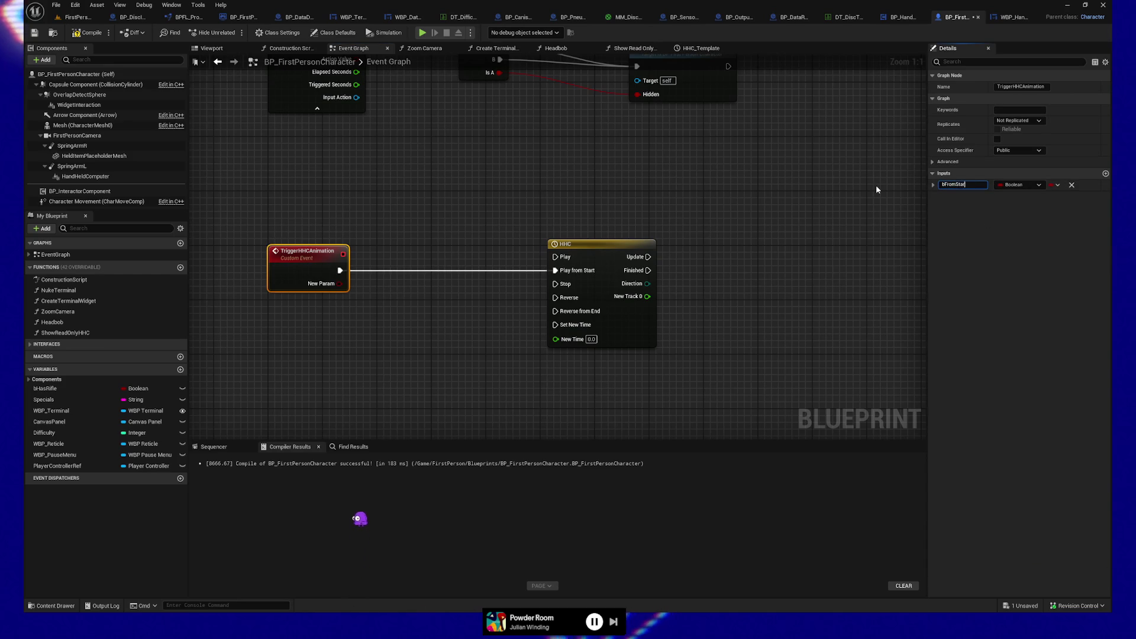
{"action": "type", "text": "t"}
{"action": "key", "text": "Return"}
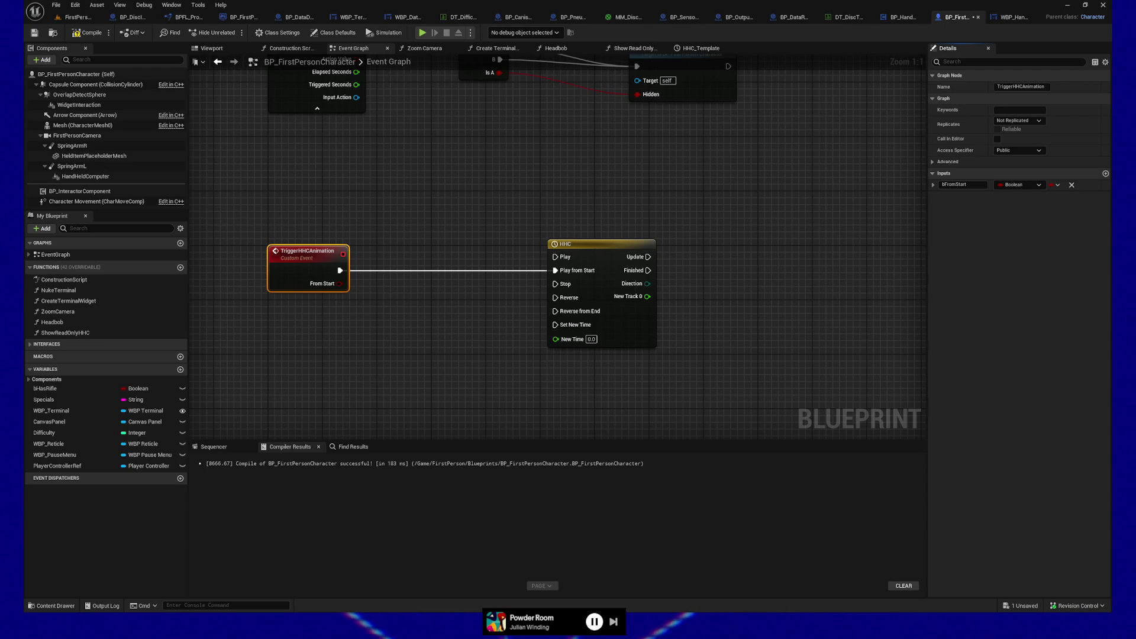
Add a Branch on From Start: True to Play from Start, False to Reverse from End
{"action": "left_click_drag", "start_coordinate": [459, 324], "coordinate": [488, 335]}
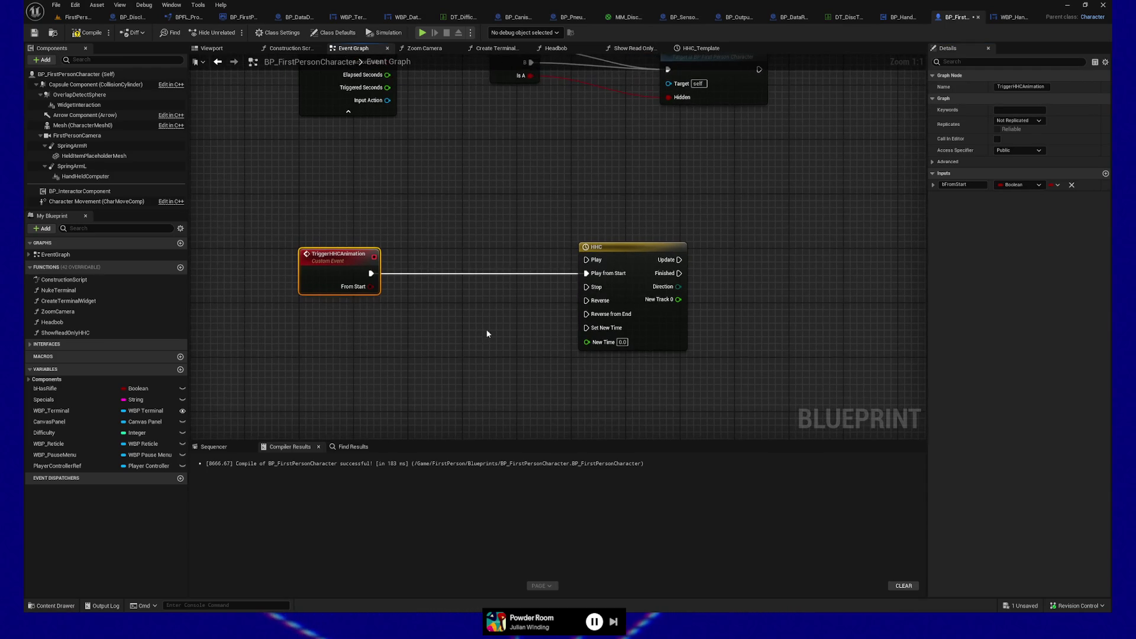
{"action": "left_click_drag", "start_coordinate": [414, 357], "coordinate": [357, 340]}
{"action": "left_click_drag", "start_coordinate": [332, 288], "coordinate": [380, 300]}
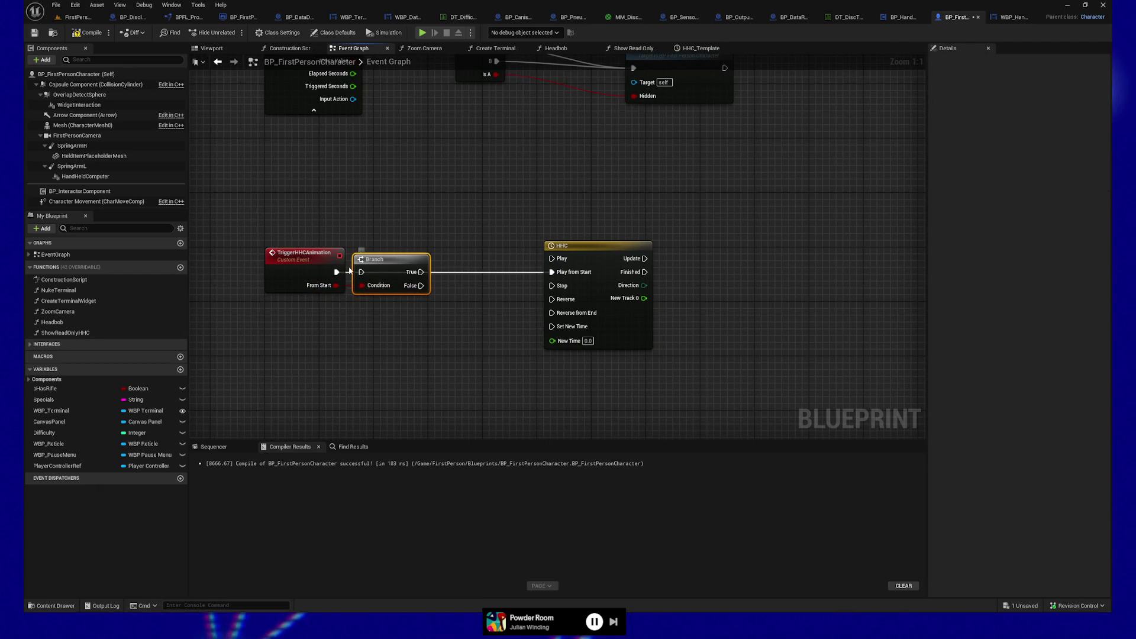
{"action": "left_click_drag", "start_coordinate": [421, 272], "coordinate": [555, 275]}
{"action": "left_click_drag", "start_coordinate": [421, 285], "coordinate": [552, 314]}
{"action": "left_click_drag", "start_coordinate": [477, 329], "coordinate": [443, 334]}
{"action": "left_click_drag", "start_coordinate": [578, 262], "coordinate": [543, 261]}
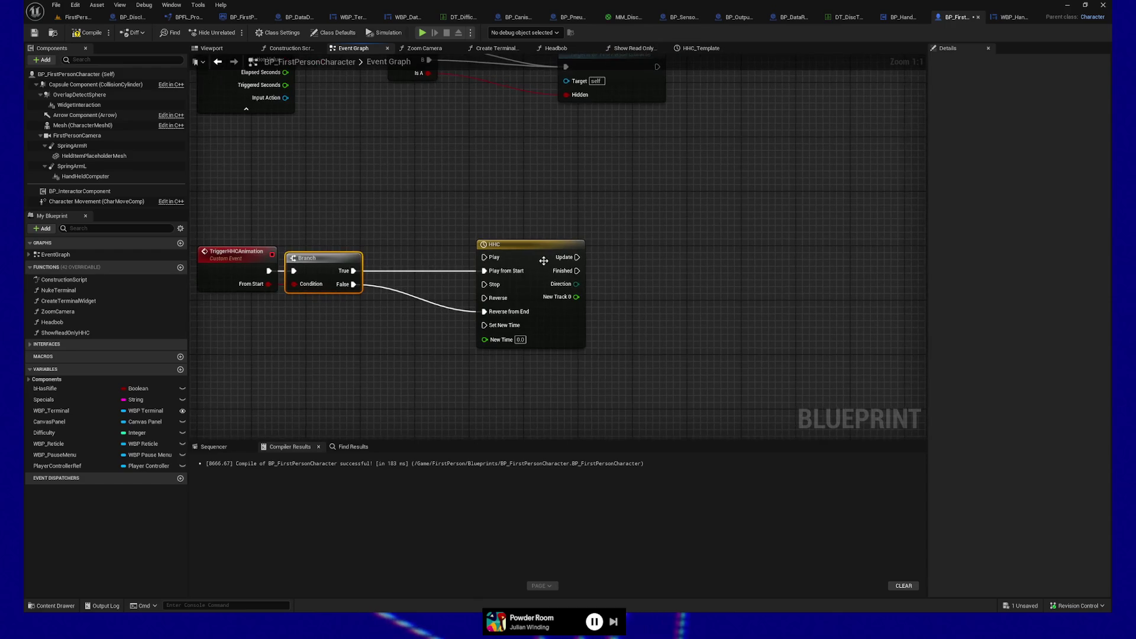
{"action": "mouse_move", "coordinate": [620, 311]}
{"action": "left_mouse_down"}
{"action": "mouse_move", "coordinate": [566, 325]}
{"action": "mouse_move", "coordinate": [563, 365]}
{"action": "mouse_move", "coordinate": [642, 308]}
{"action": "mouse_move", "coordinate": [633, 323]}
{"action": "left_mouse_up"}
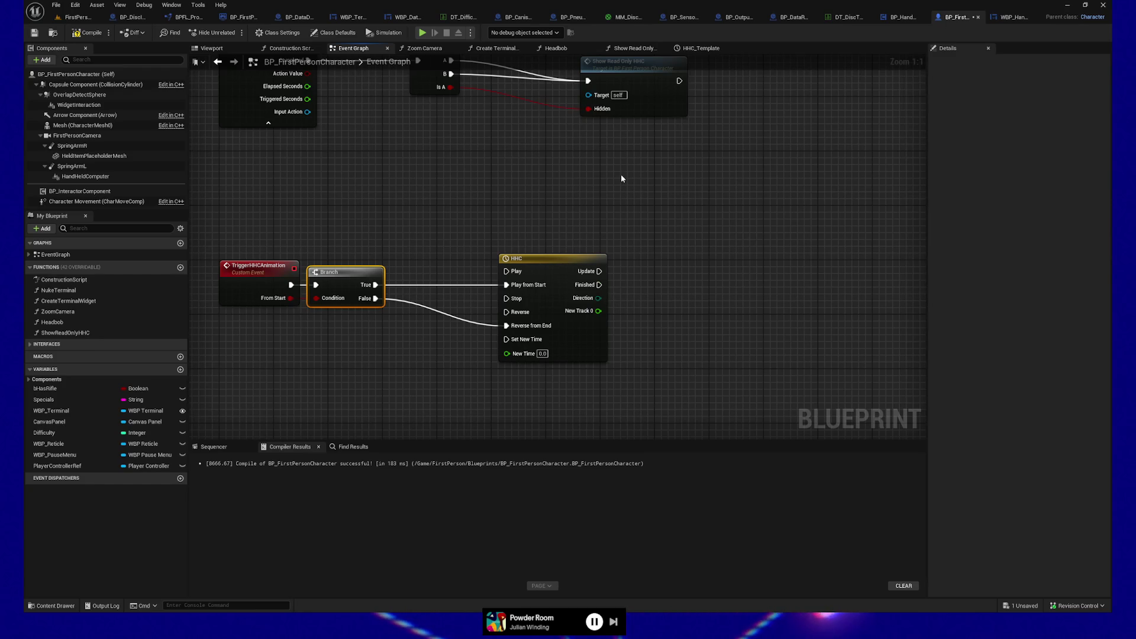
{"action": "left_click_drag", "start_coordinate": [619, 172], "coordinate": [631, 223]}
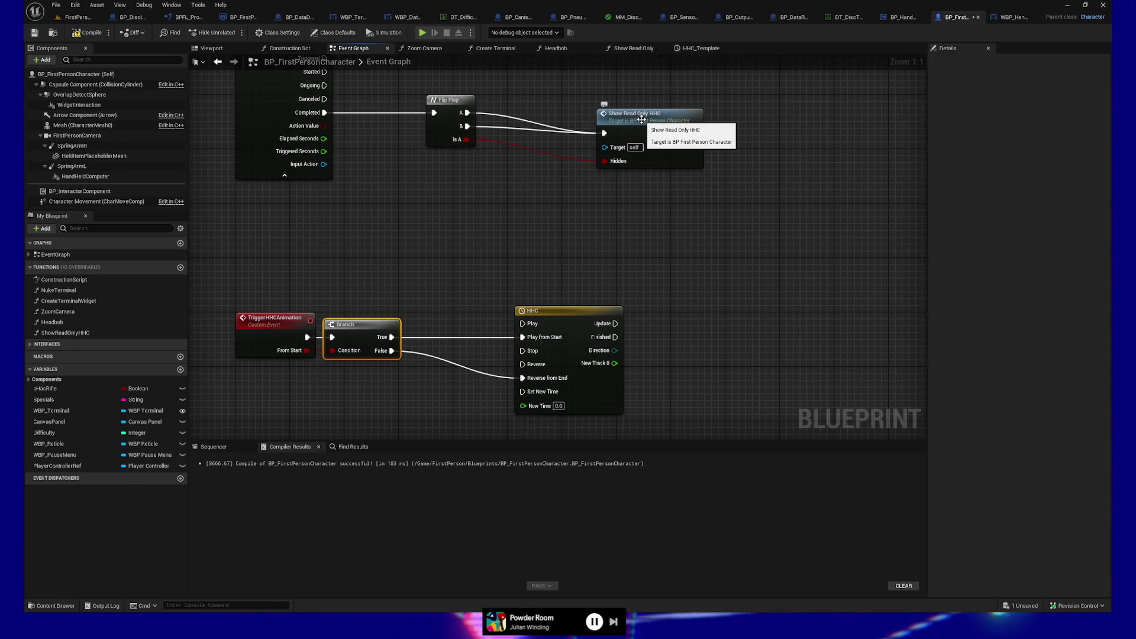
Inspect Show Read Only HHC, then break its Flip Flop exec links and move it right
{"action": "double_click", "coordinate": [642, 119]}
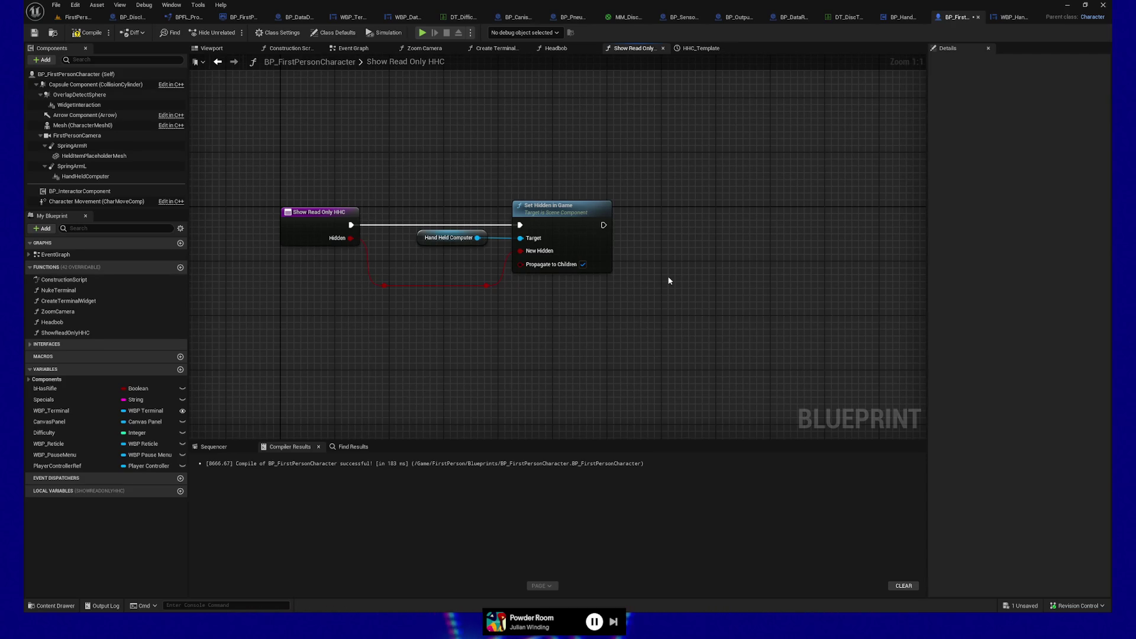
{"action": "key", "text": "alt+Left"}
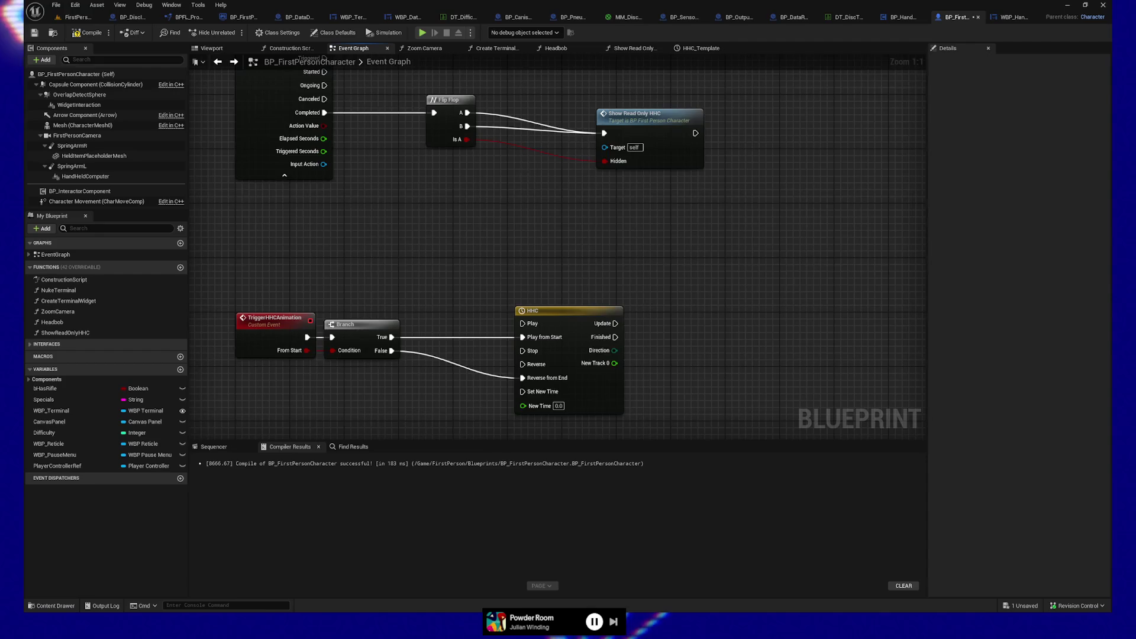
{"action": "left_click_drag", "start_coordinate": [521, 165], "coordinate": [509, 222]}
{"action": "mouse_move", "coordinate": [511, 285]}
{"action": "left_mouse_down"}
{"action": "mouse_move", "coordinate": [495, 225]}
{"action": "mouse_move", "coordinate": [533, 232]}
{"action": "mouse_move", "coordinate": [515, 272]}
{"action": "left_mouse_up"}
{"action": "left_click", "coordinate": [530, 167], "text": "alt"}
{"action": "mouse_move", "coordinate": [626, 162]}
{"action": "left_mouse_down"}
{"action": "mouse_move", "coordinate": [746, 169]}
{"action": "mouse_move", "coordinate": [765, 200]}
{"action": "mouse_move", "coordinate": [751, 210]}
{"action": "left_mouse_up"}
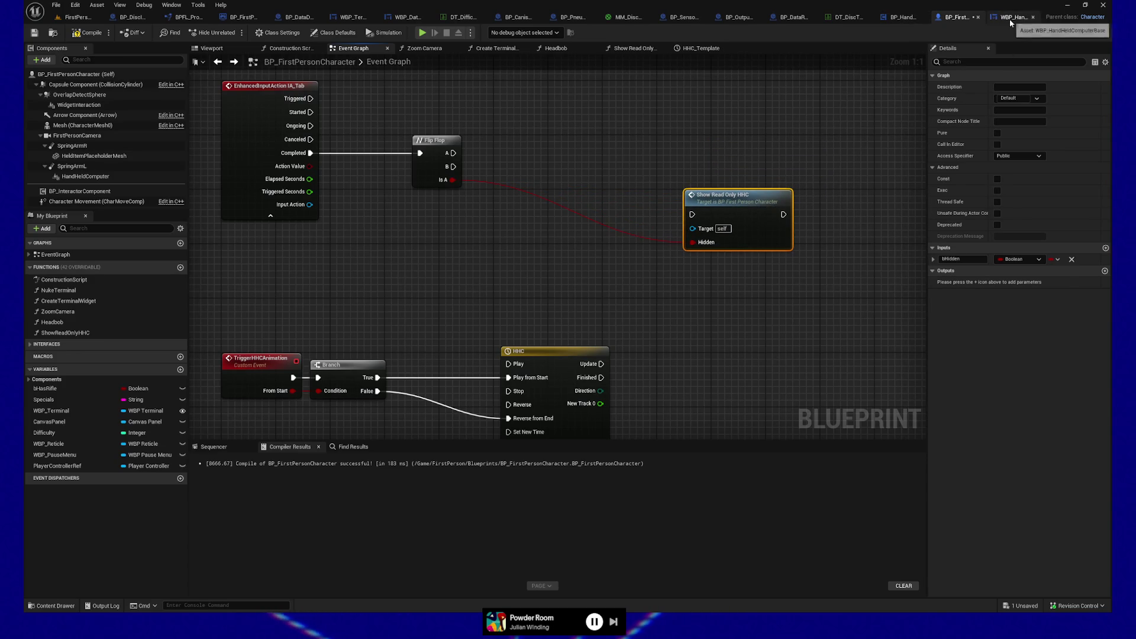
Tick Hidden in Game on the HandHeldComputer component
{"action": "left_click", "coordinate": [1010, 18]}
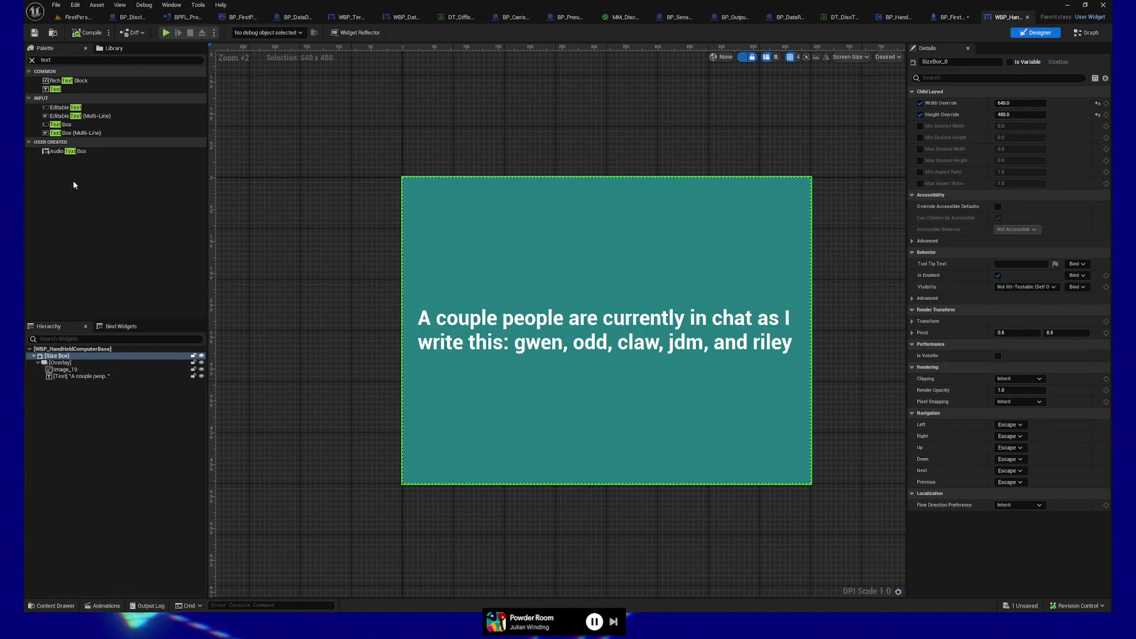
{"action": "left_click", "coordinate": [949, 18]}
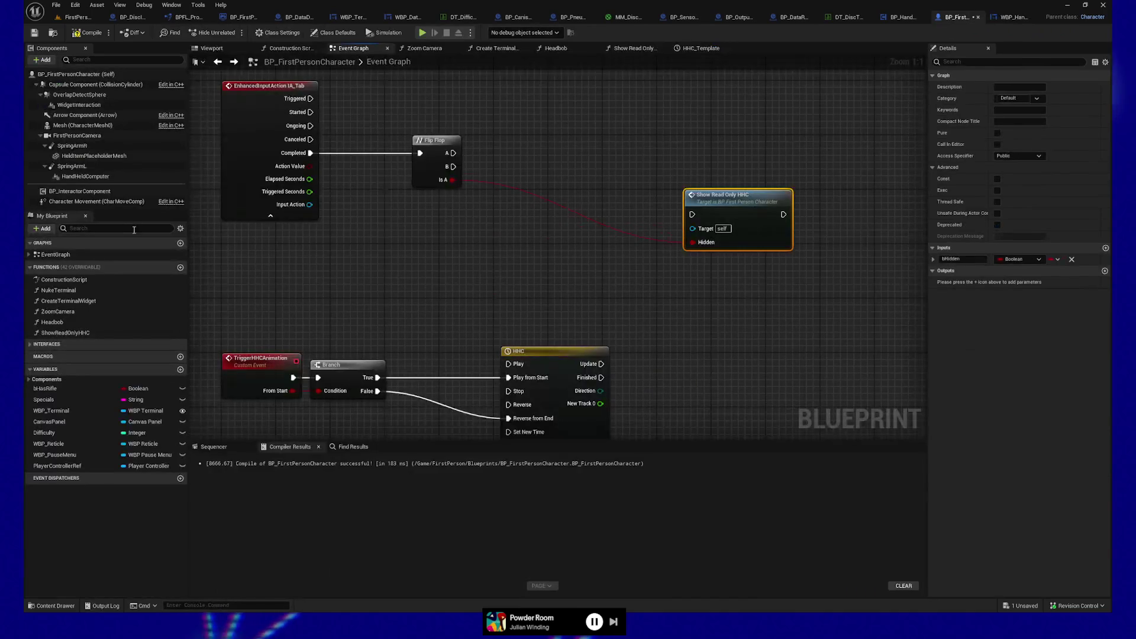
{"action": "left_click", "coordinate": [95, 179]}
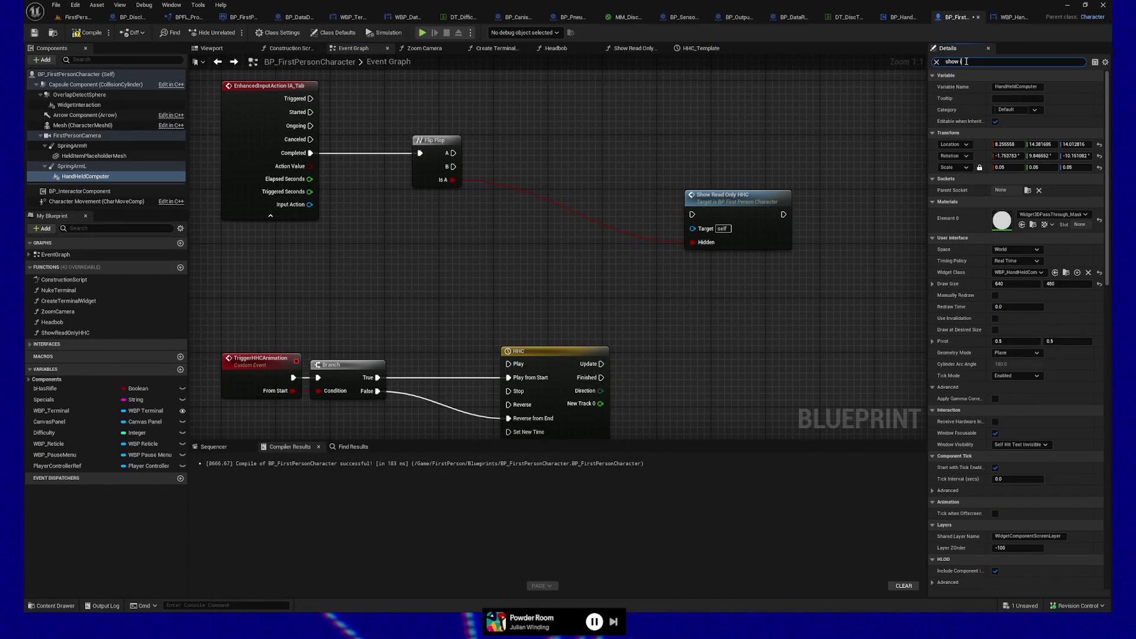
{"action": "type", "text": "in"}
{"action": "type", "text": "hidden"}
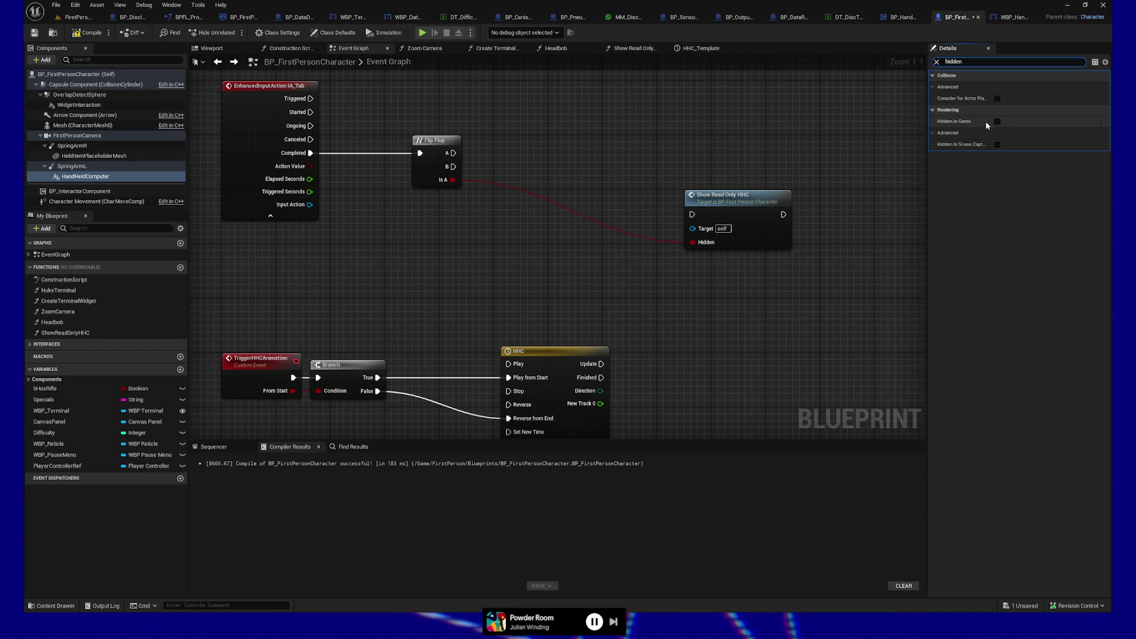
{"action": "left_click", "coordinate": [997, 122]}
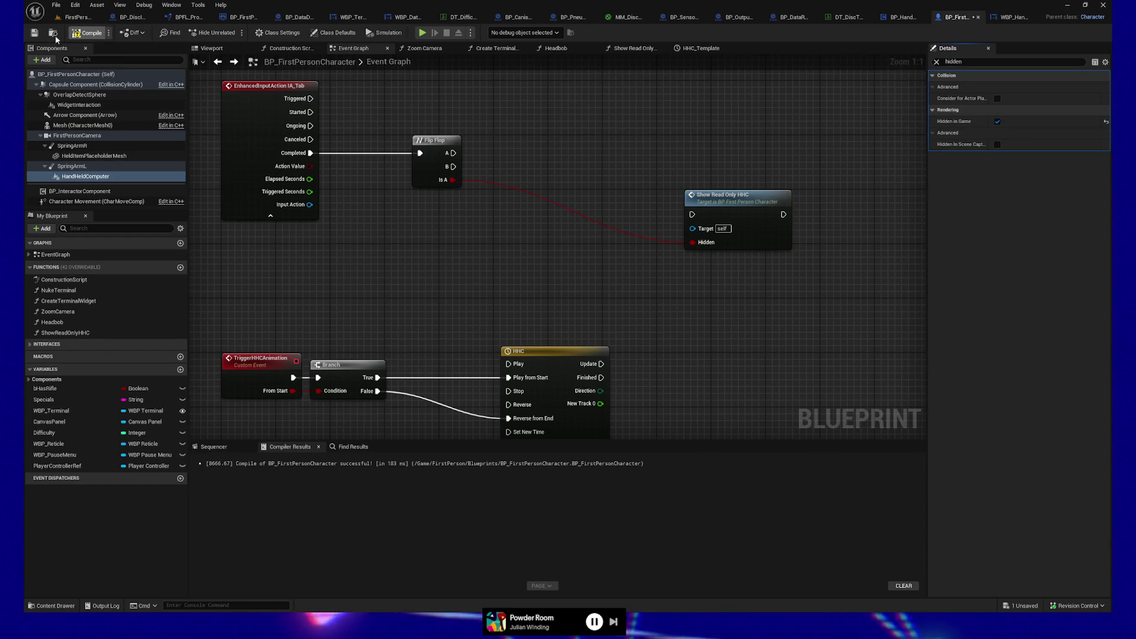
Compile and save BP_FirstPersonCharacter, then view the BP_HandHeldComputer blueprint
{"action": "left_click", "coordinate": [33, 34]}
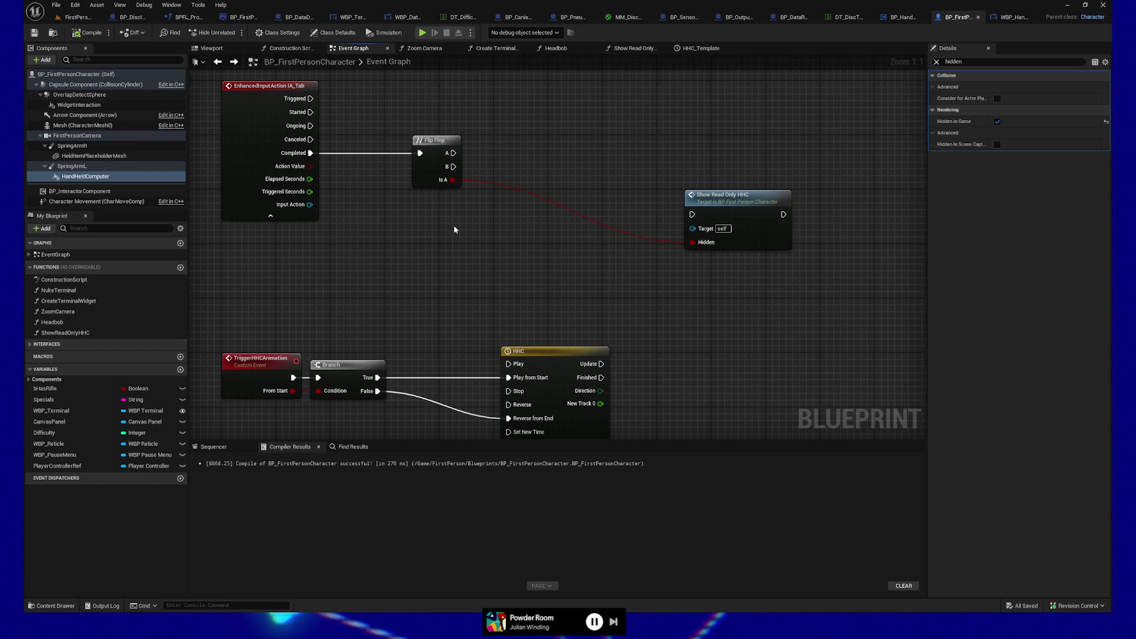
{"action": "left_click", "coordinate": [910, 20]}
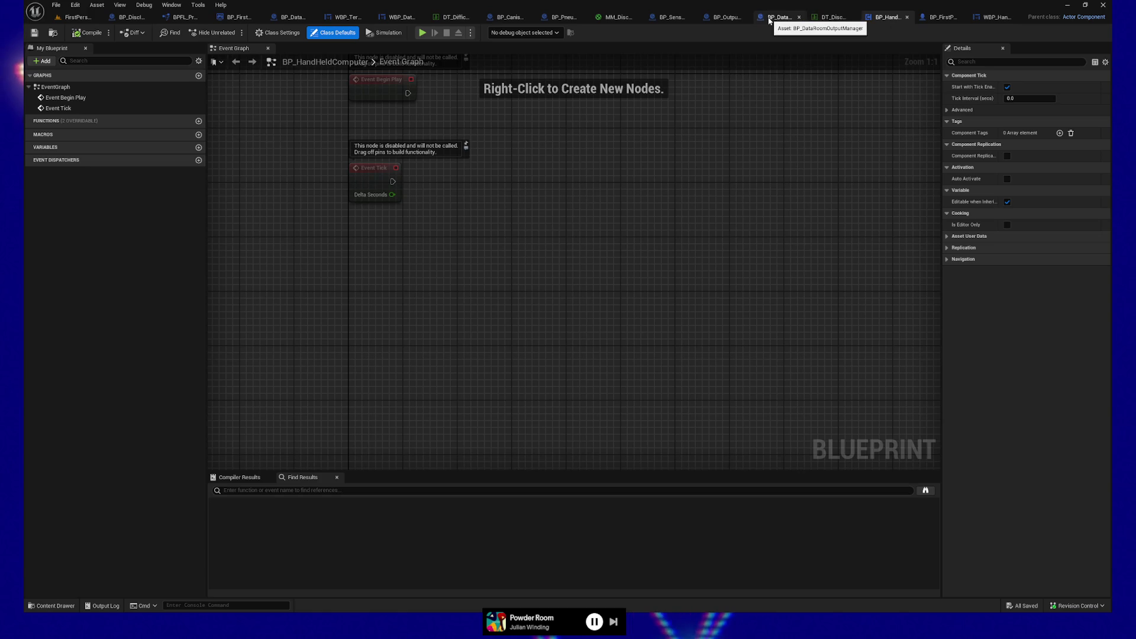
Connect Flip Flop's A output to Show Read Only HHC and place it beside Flip Flop
{"action": "left_click", "coordinate": [942, 17]}
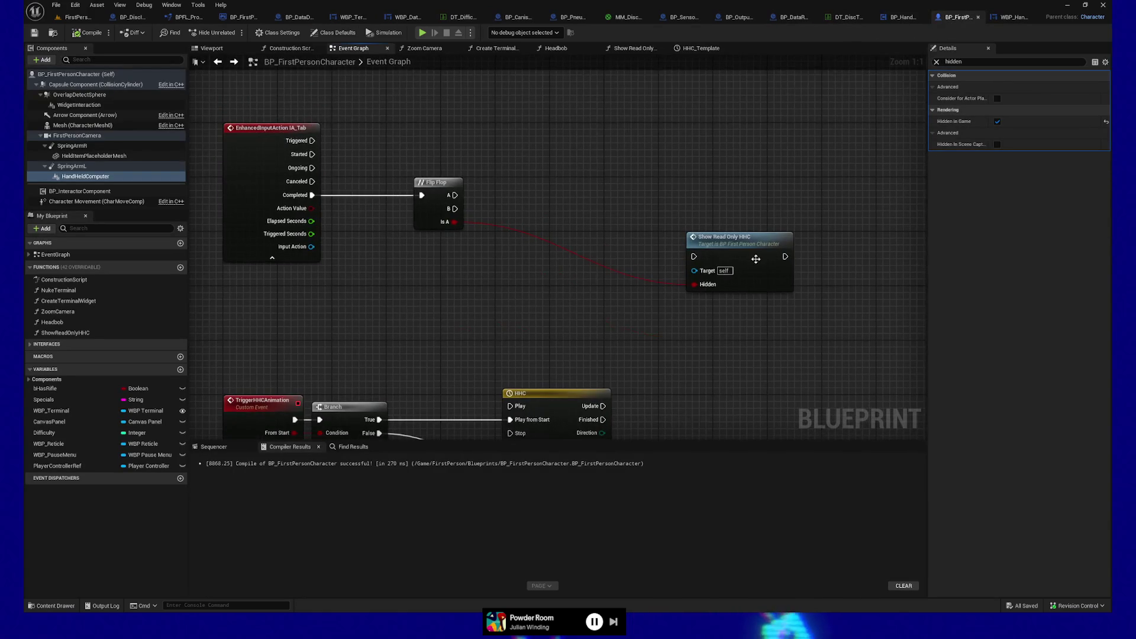
{"action": "left_click_drag", "start_coordinate": [755, 258], "coordinate": [729, 288]}
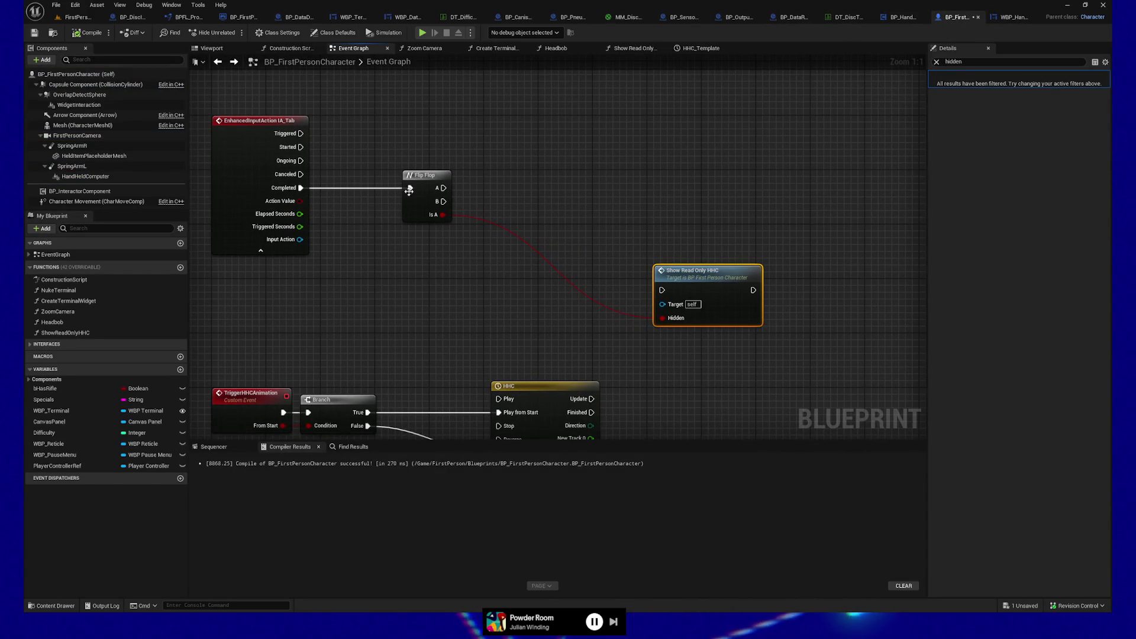
{"action": "mouse_move", "coordinate": [510, 200]}
{"action": "left_mouse_down"}
{"action": "mouse_move", "coordinate": [485, 200]}
{"action": "mouse_move", "coordinate": [515, 177]}
{"action": "left_mouse_up"}
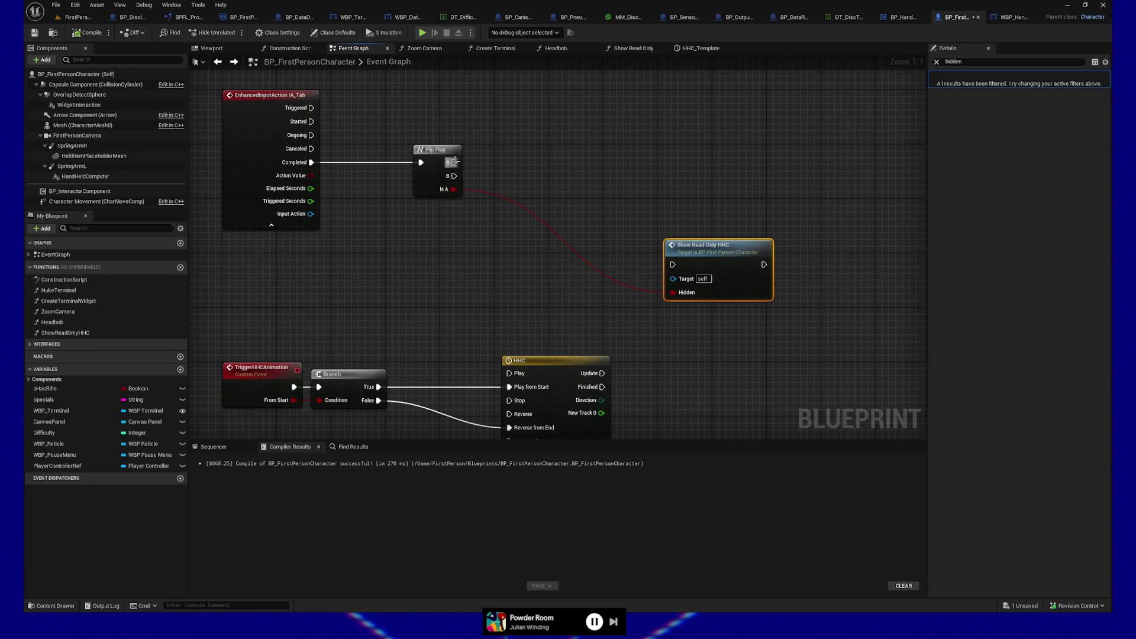
{"action": "left_click_drag", "start_coordinate": [451, 163], "coordinate": [674, 271]}
{"action": "mouse_move", "coordinate": [719, 268]}
{"action": "left_mouse_down"}
{"action": "mouse_move", "coordinate": [710, 184]}
{"action": "mouse_move", "coordinate": [665, 166]}
{"action": "left_mouse_up"}
Break the Is A link into Show Read Only HHC's Hidden pin
{"action": "left_click", "coordinate": [603, 189], "text": "alt"}
{"action": "left_click", "coordinate": [646, 191]}
{"action": "left_click_drag", "start_coordinate": [558, 127], "coordinate": [720, 231]}
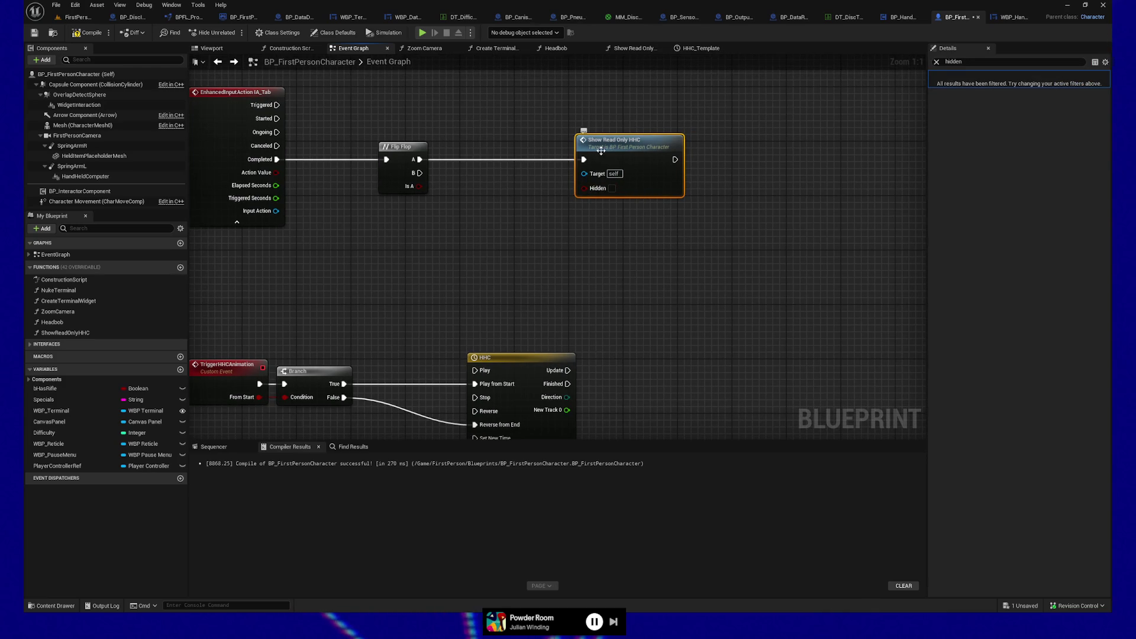
{"action": "left_click_drag", "start_coordinate": [610, 220], "coordinate": [648, 221]}
Chain a Trigger HHCAnimation call after Show Read Only HHC with From Start ticked
{"action": "left_click_drag", "start_coordinate": [712, 161], "coordinate": [786, 162]}
{"action": "type", "text": "trigger"}
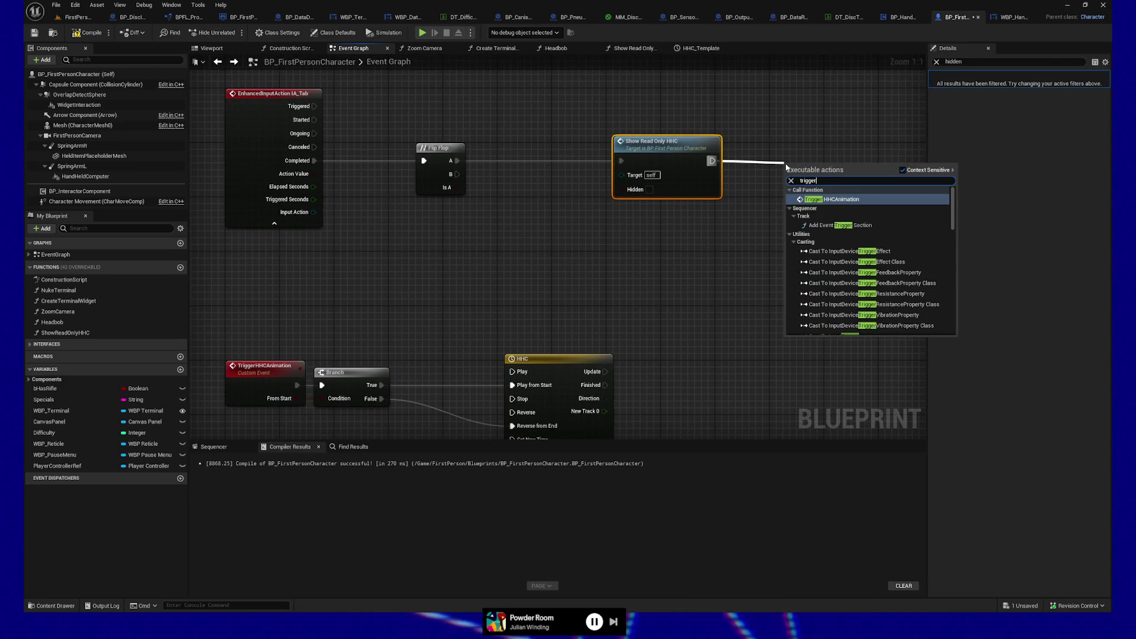
{"action": "left_click", "coordinate": [831, 199]}
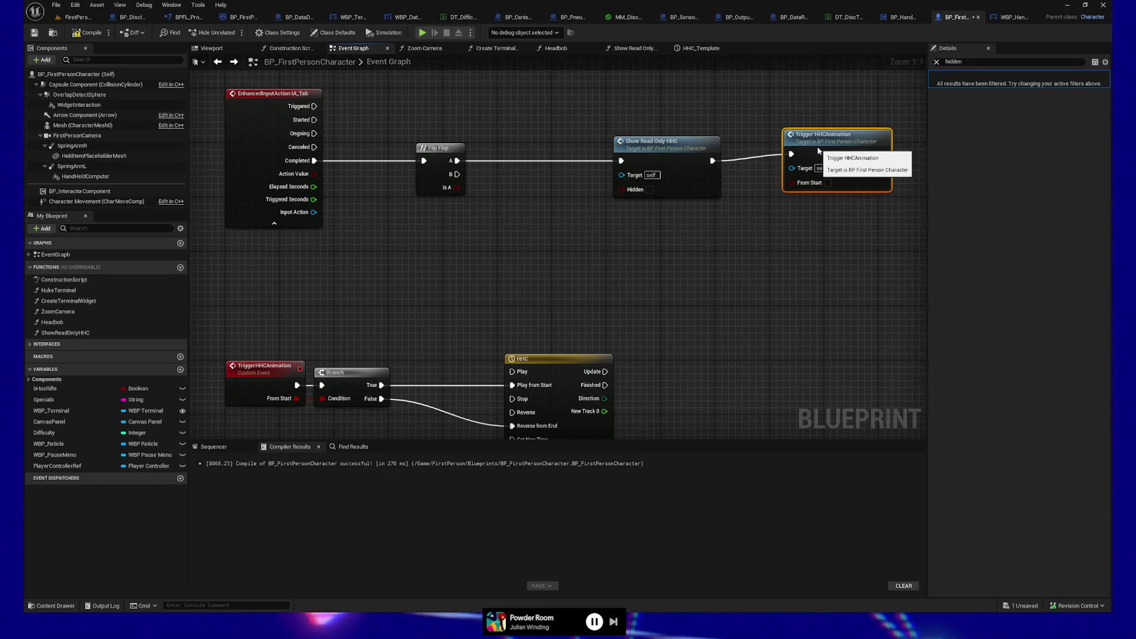
{"action": "left_click", "coordinate": [828, 189]}
{"action": "left_click_drag", "start_coordinate": [761, 229], "coordinate": [682, 239]}
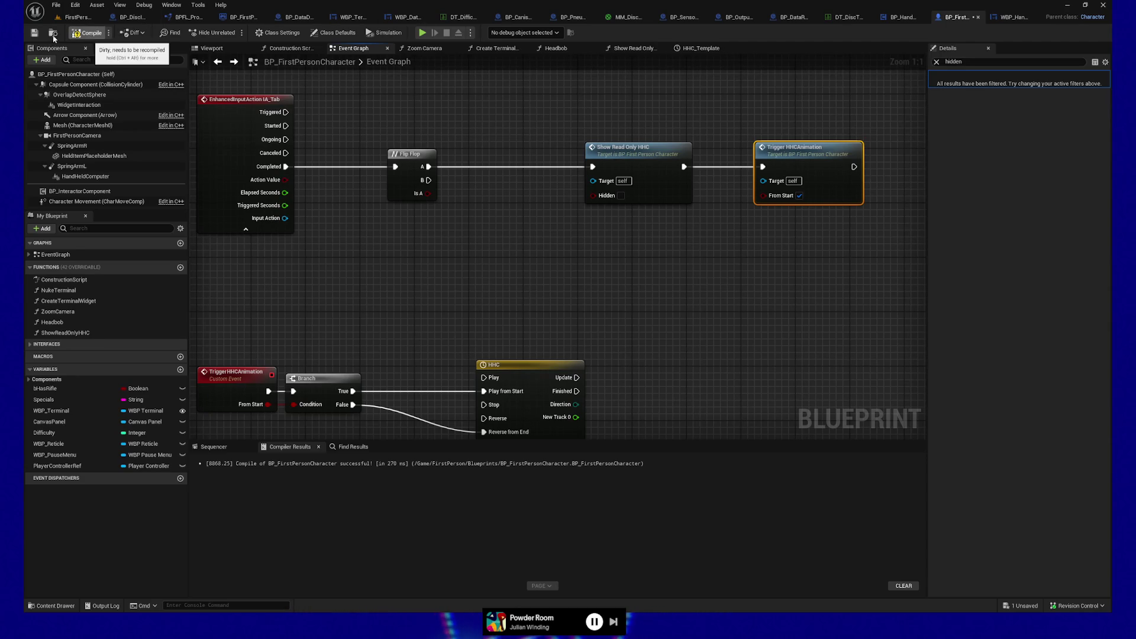
{"action": "left_click_drag", "start_coordinate": [607, 175], "coordinate": [574, 178]}
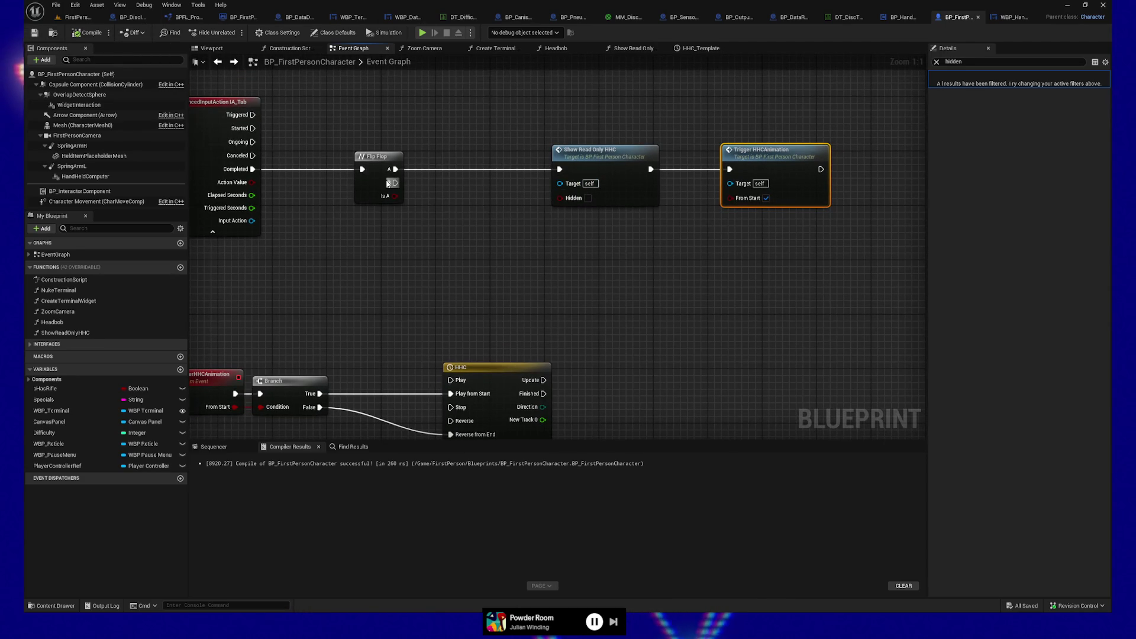
Add a Trigger HHCAnimation call on Flip Flop's B output
{"action": "mouse_move", "coordinate": [395, 183]}
{"action": "left_mouse_down"}
{"action": "mouse_move", "coordinate": [507, 284]}
{"action": "mouse_move", "coordinate": [490, 269]}
{"action": "left_mouse_up"}
{"action": "type", "text": "trigger hhc"}
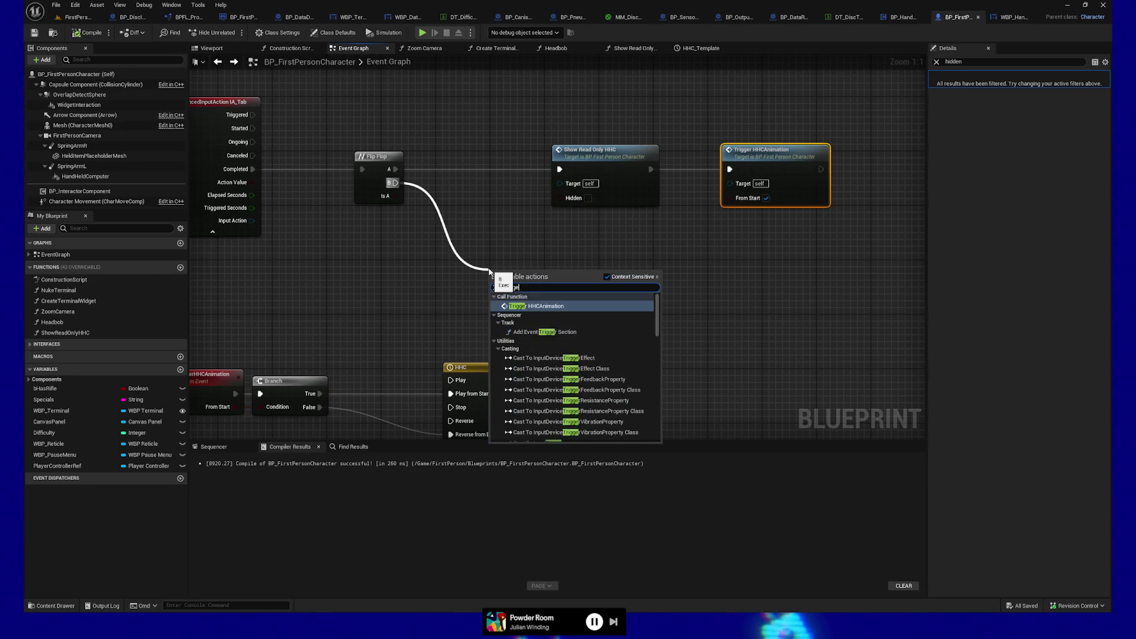
{"action": "left_click", "coordinate": [531, 306]}
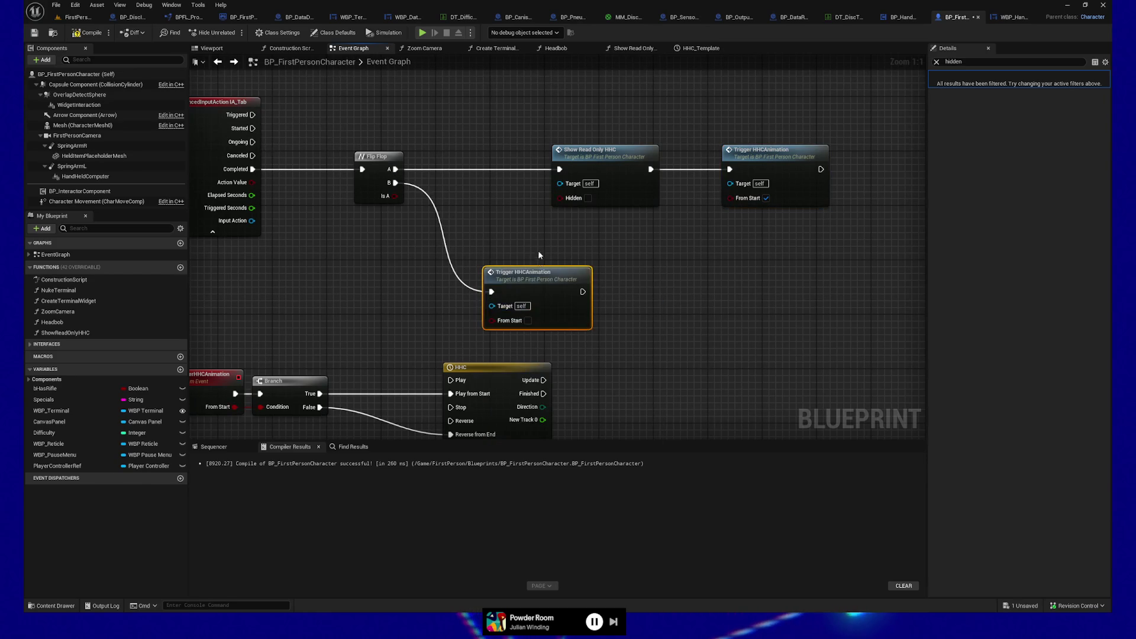
{"action": "left_click_drag", "start_coordinate": [534, 282], "coordinate": [603, 259]}
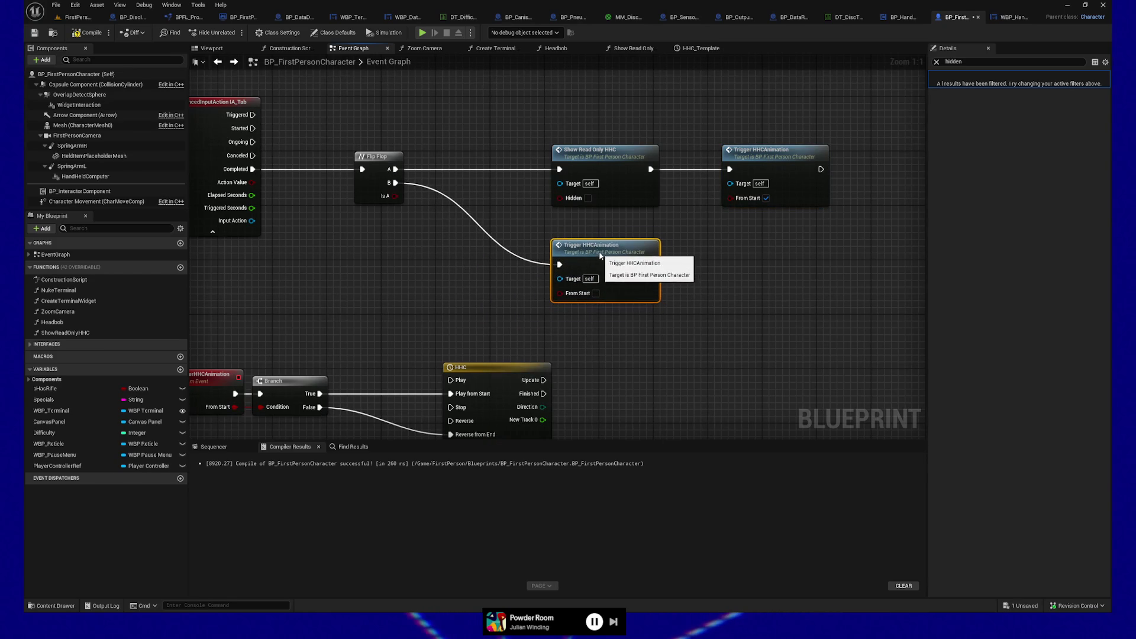
Follow it with a copied Show Read Only HHC set to Hidden, and add a Hand Held Computer reference
{"action": "left_click", "coordinate": [586, 147]}
{"action": "key", "text": "ctrl+c"}
{"action": "key", "text": "ctrl+v"}
{"action": "left_click_drag", "start_coordinate": [631, 260], "coordinate": [711, 276]}
{"action": "left_click_drag", "start_coordinate": [719, 284], "coordinate": [719, 270]}
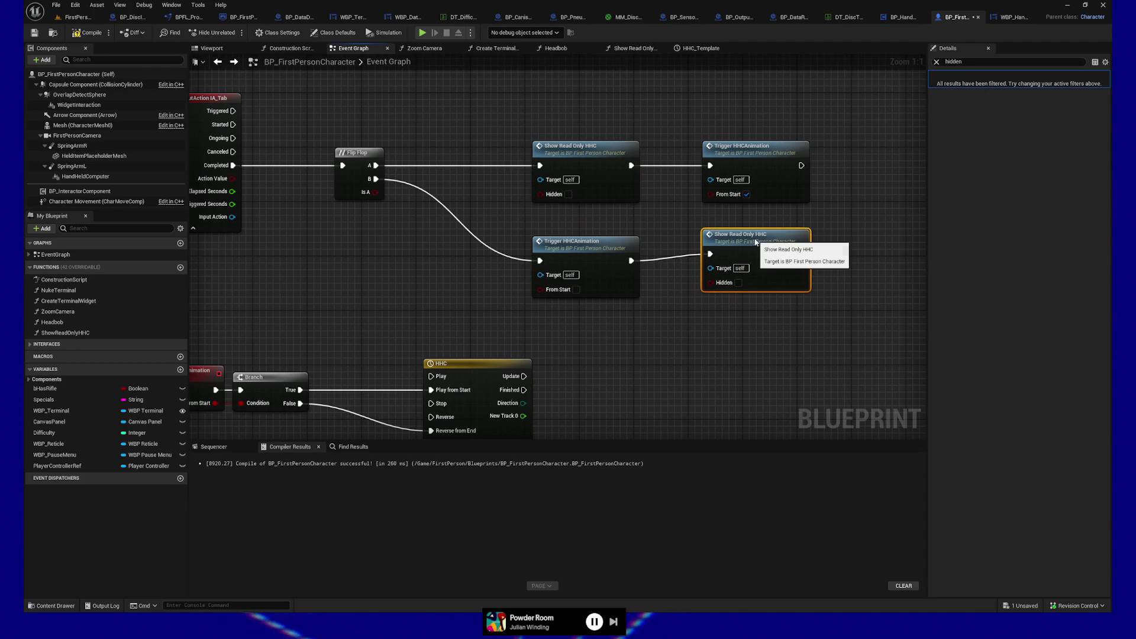
{"action": "left_click", "coordinate": [739, 289]}
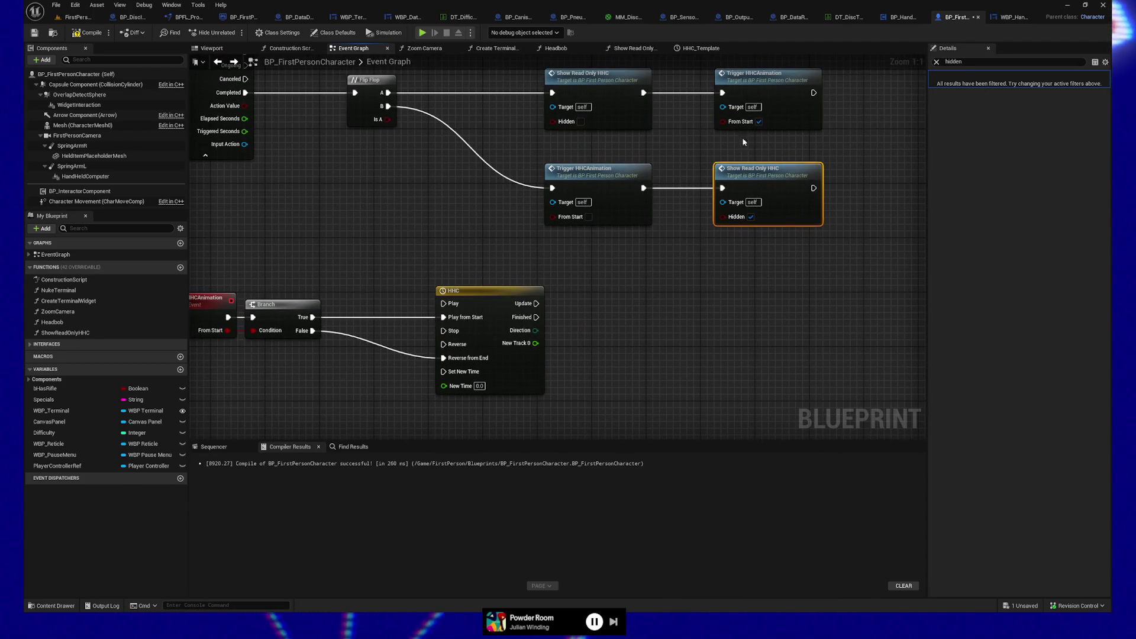
{"action": "mouse_move", "coordinate": [655, 341]}
{"action": "left_mouse_down"}
{"action": "mouse_move", "coordinate": [637, 259]}
{"action": "mouse_move", "coordinate": [600, 311]}
{"action": "mouse_move", "coordinate": [591, 303]}
{"action": "left_mouse_up"}
{"action": "mouse_move", "coordinate": [85, 176]}
{"action": "left_mouse_down"}
{"action": "mouse_move", "coordinate": [612, 287]}
{"action": "mouse_move", "coordinate": [614, 315]}
{"action": "left_mouse_up"}
Add a Set Relative Transform node from the Hand Held Computer reference via 'set transform' search
{"action": "left_click_drag", "start_coordinate": [642, 272], "coordinate": [551, 264]}
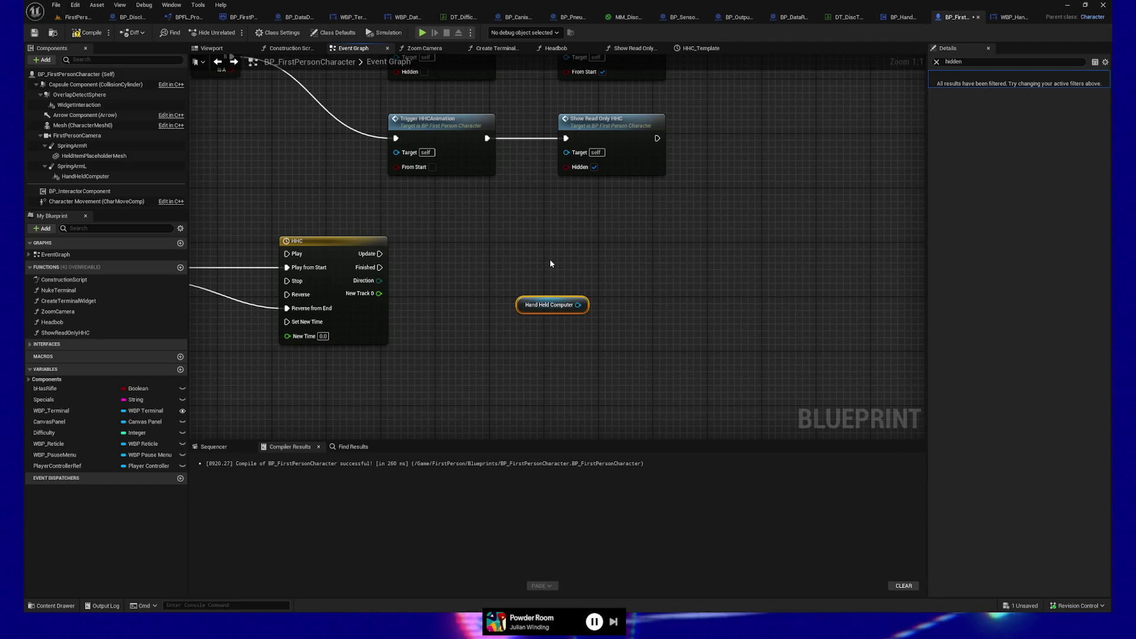
{"action": "left_click_drag", "start_coordinate": [578, 305], "coordinate": [653, 287]}
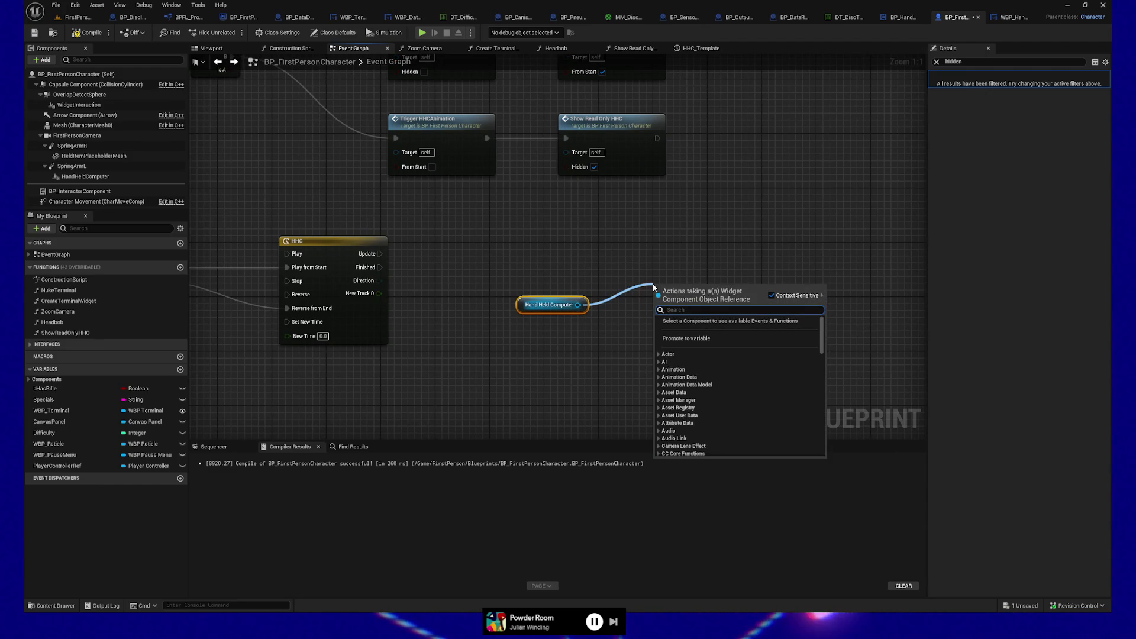
{"action": "type", "text": "set lo"}
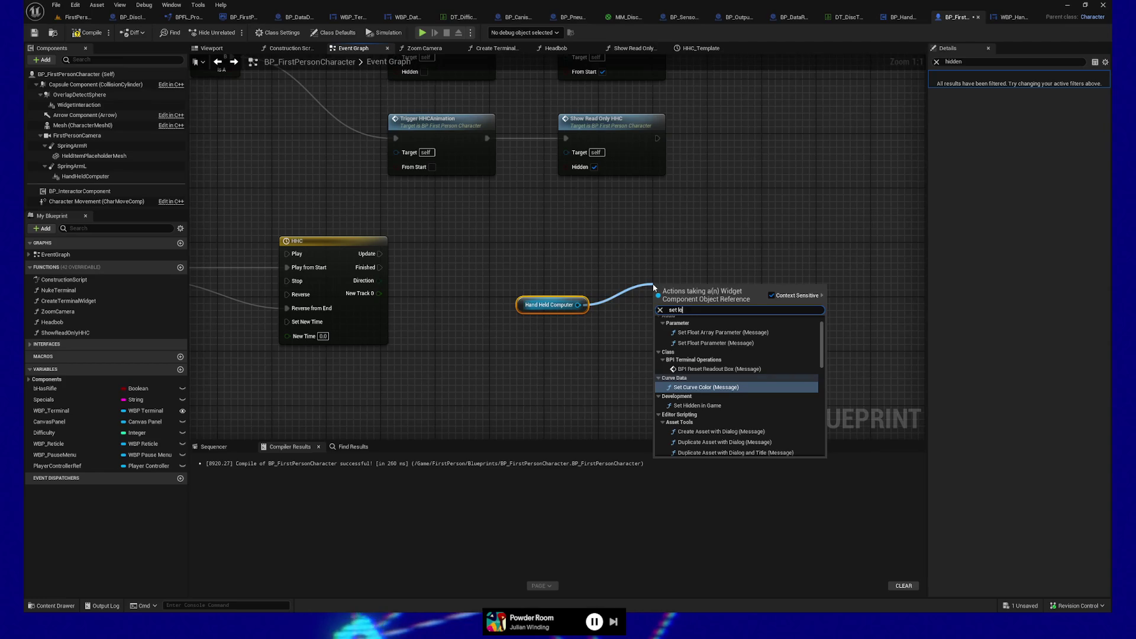
{"action": "type", "text": "at"}
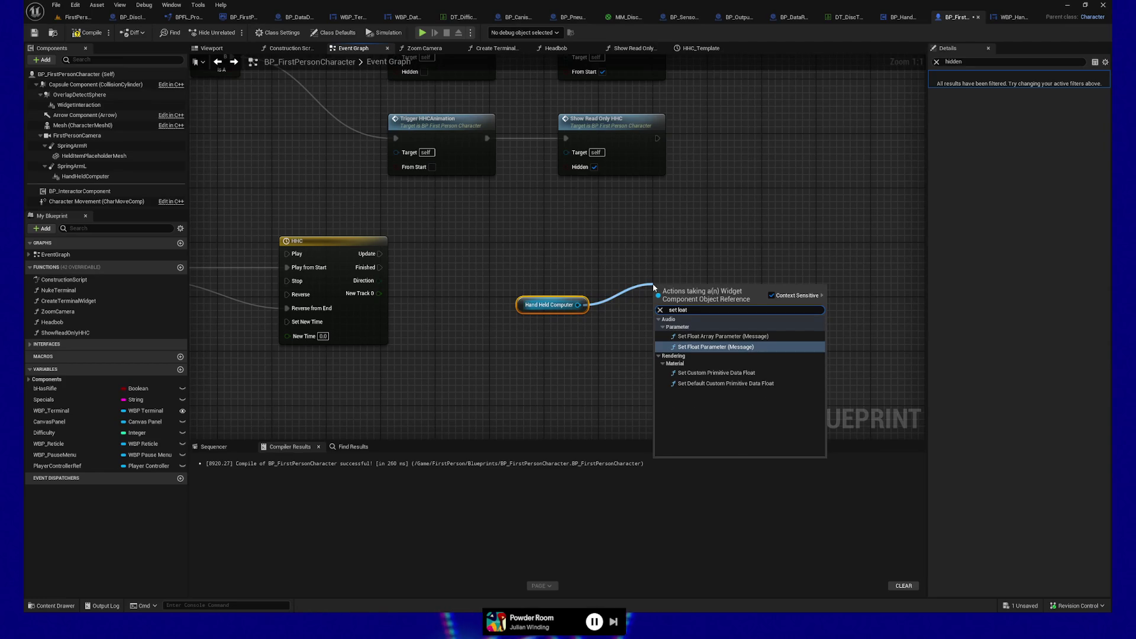
{"action": "type", "text": "transform"}
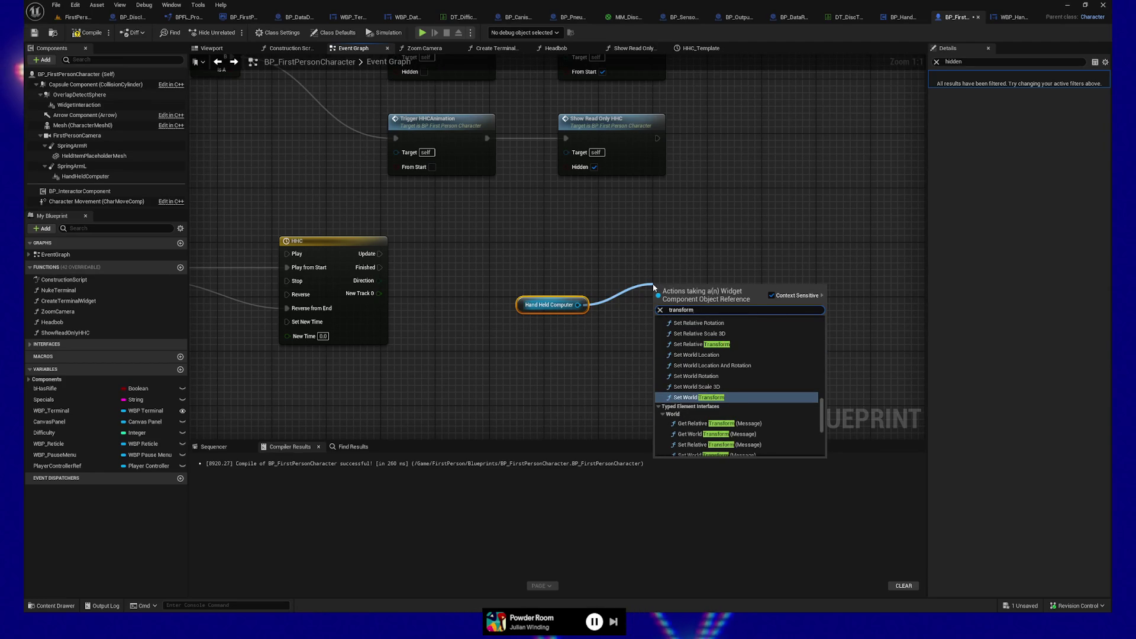
{"action": "key", "text": "ctrl+a"}
{"action": "type", "text": "set"}
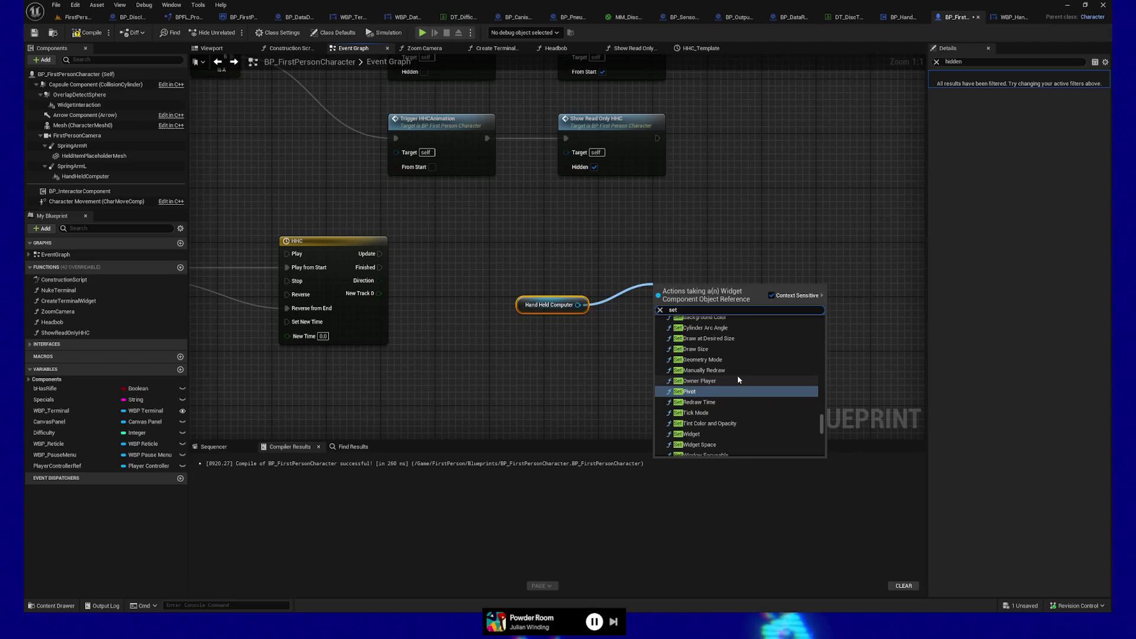
{"action": "type", "text": " transform"}
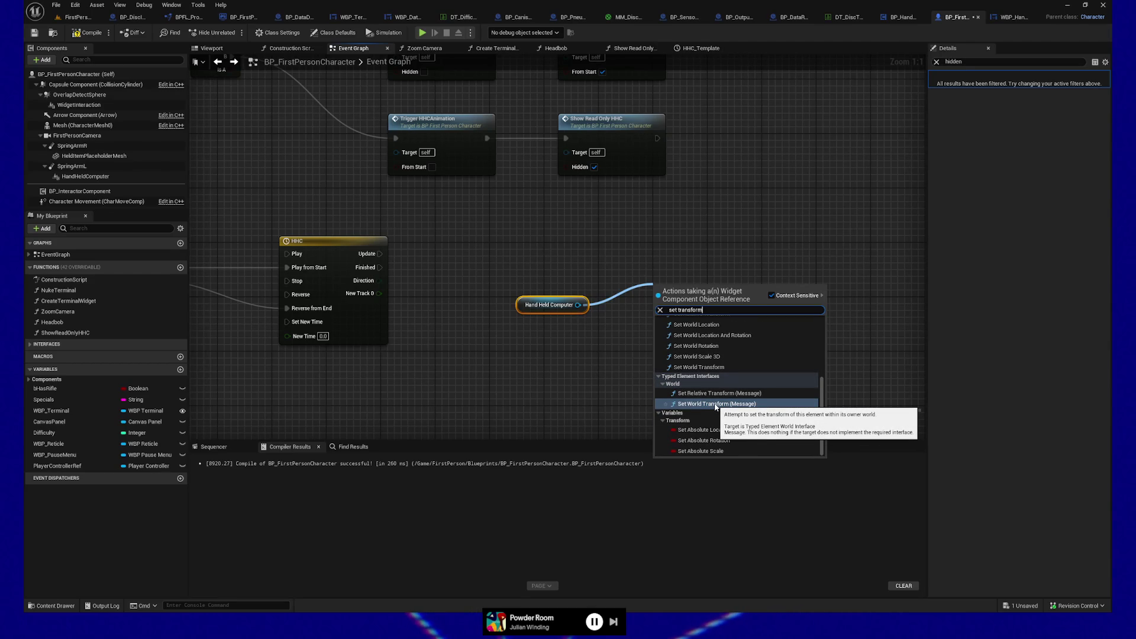
{"action": "scroll", "coordinate": [734, 373], "scroll_direction": "up", "scroll_amount": 3}
{"action": "scroll", "coordinate": [737, 367], "scroll_direction": "up", "scroll_amount": 1}
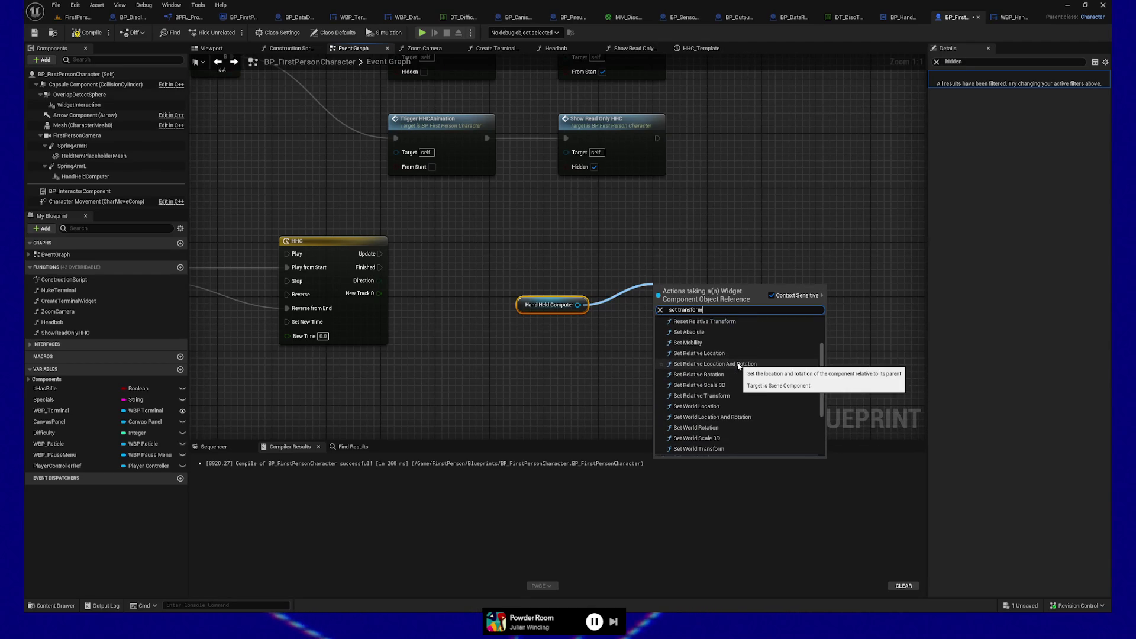
{"action": "scroll", "coordinate": [738, 363], "scroll_direction": "down", "scroll_amount": 1}
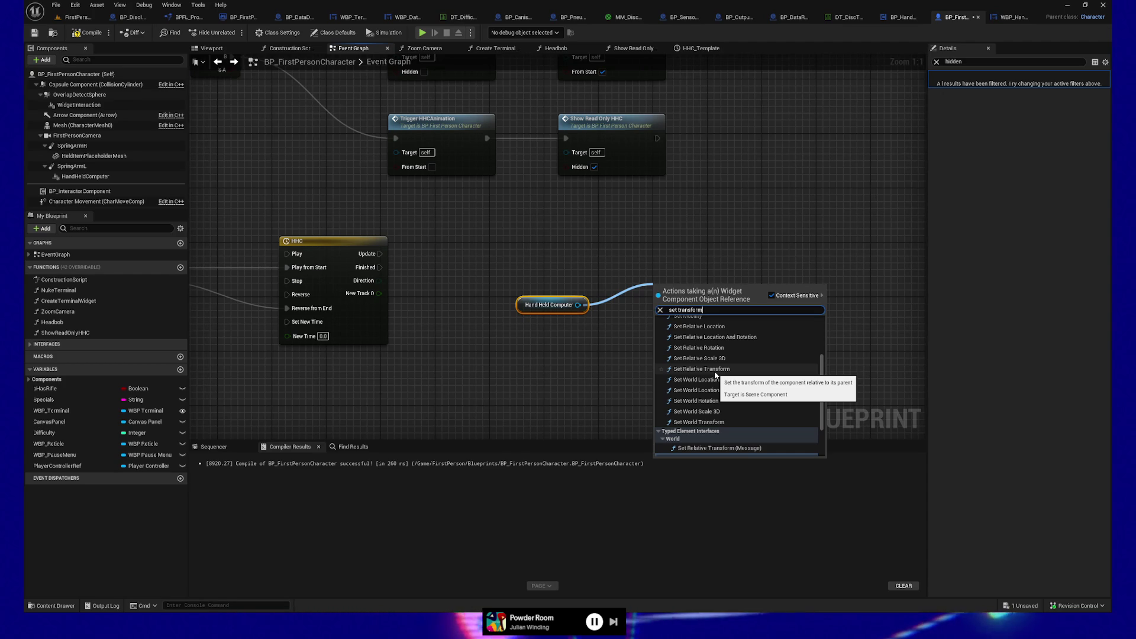
{"action": "left_click", "coordinate": [714, 373]}
{"action": "left_click", "coordinate": [715, 373]}
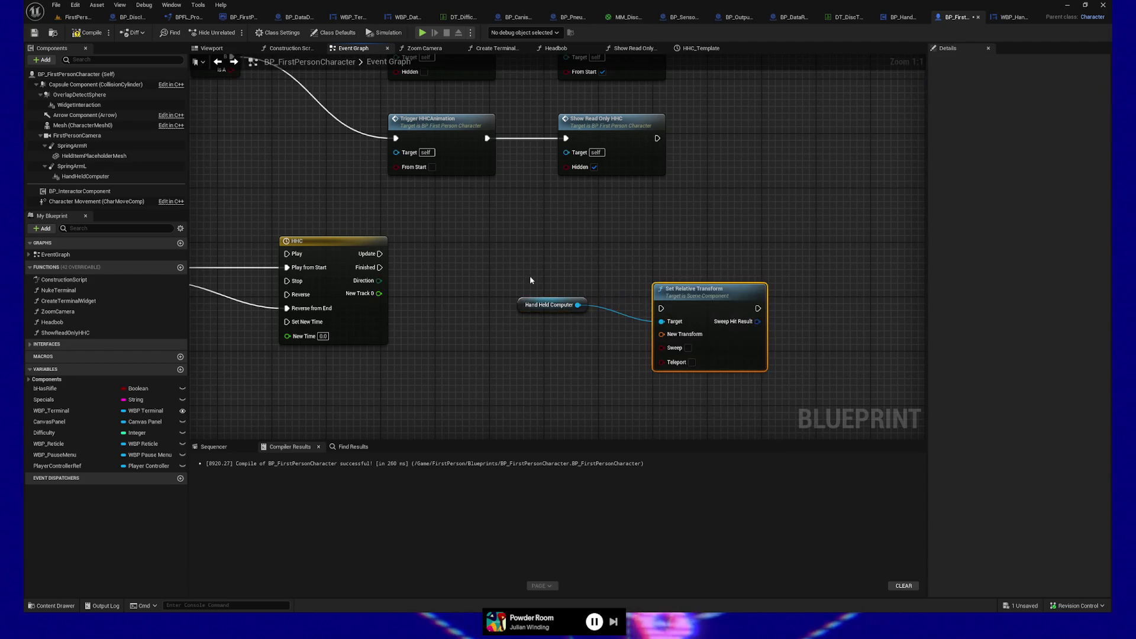
Arrange Hand Held Computer and Set Relative Transform near the Branch and HHC timeline
{"action": "left_click_drag", "start_coordinate": [532, 310], "coordinate": [560, 327]}
{"action": "left_click_drag", "start_coordinate": [546, 280], "coordinate": [755, 381]}
{"action": "left_click_drag", "start_coordinate": [727, 299], "coordinate": [726, 272]}
{"action": "mouse_move", "coordinate": [573, 340]}
{"action": "left_mouse_down"}
{"action": "mouse_move", "coordinate": [728, 355]}
{"action": "mouse_move", "coordinate": [726, 367]}
{"action": "left_mouse_up"}
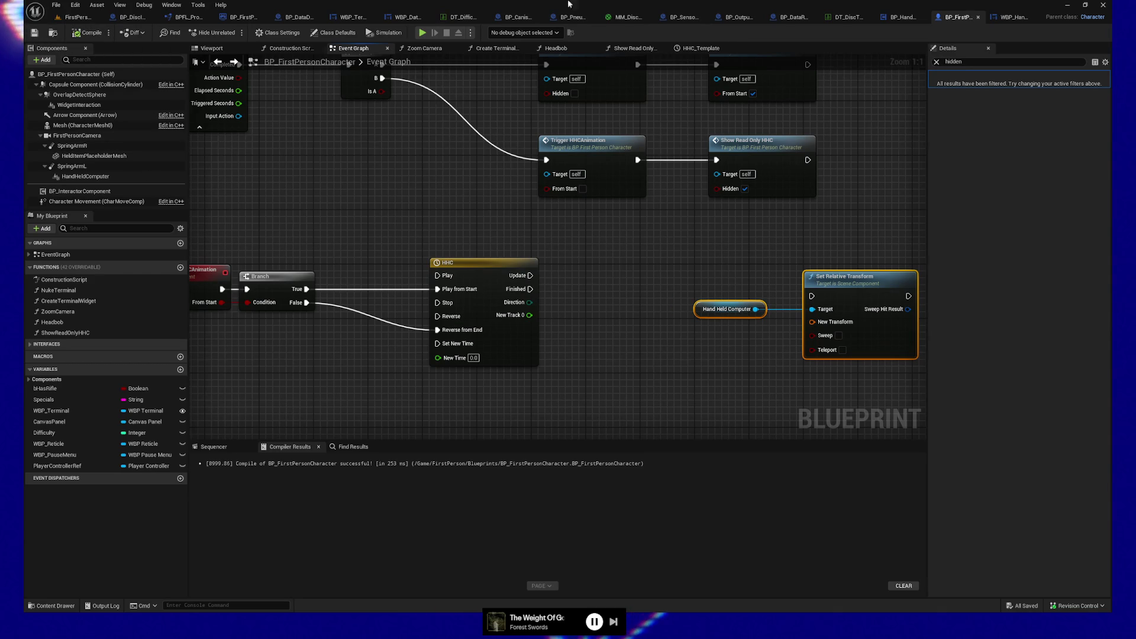
Copy the HandHeldComputer component's Location from its unfiltered Details, then add a new variable
{"action": "left_click", "coordinate": [85, 176]}
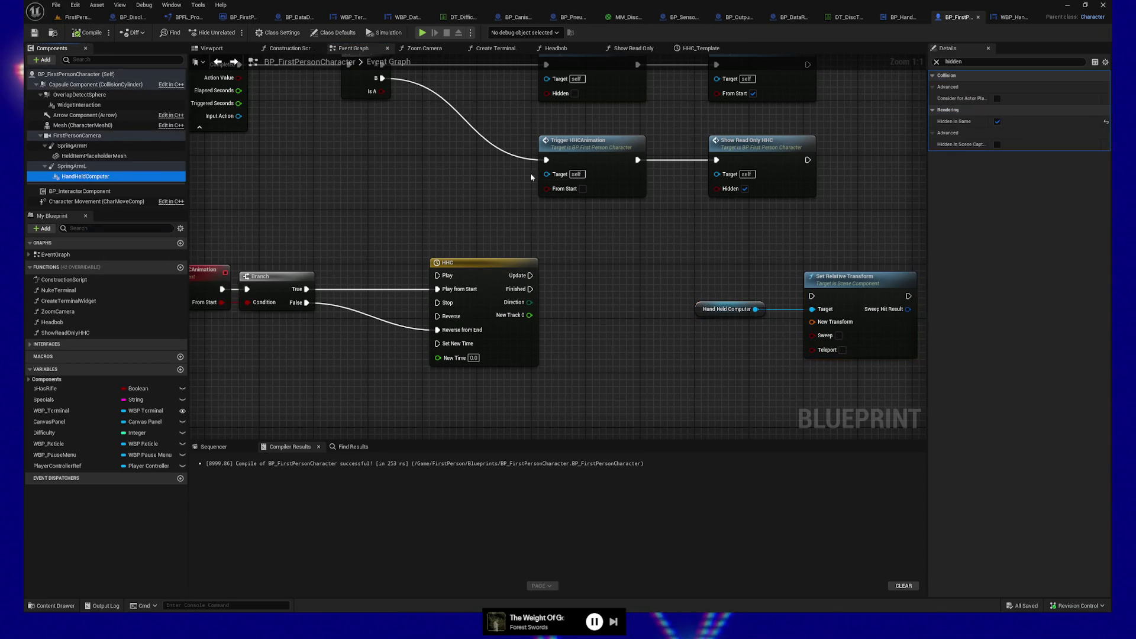
{"action": "left_click", "coordinate": [936, 62]}
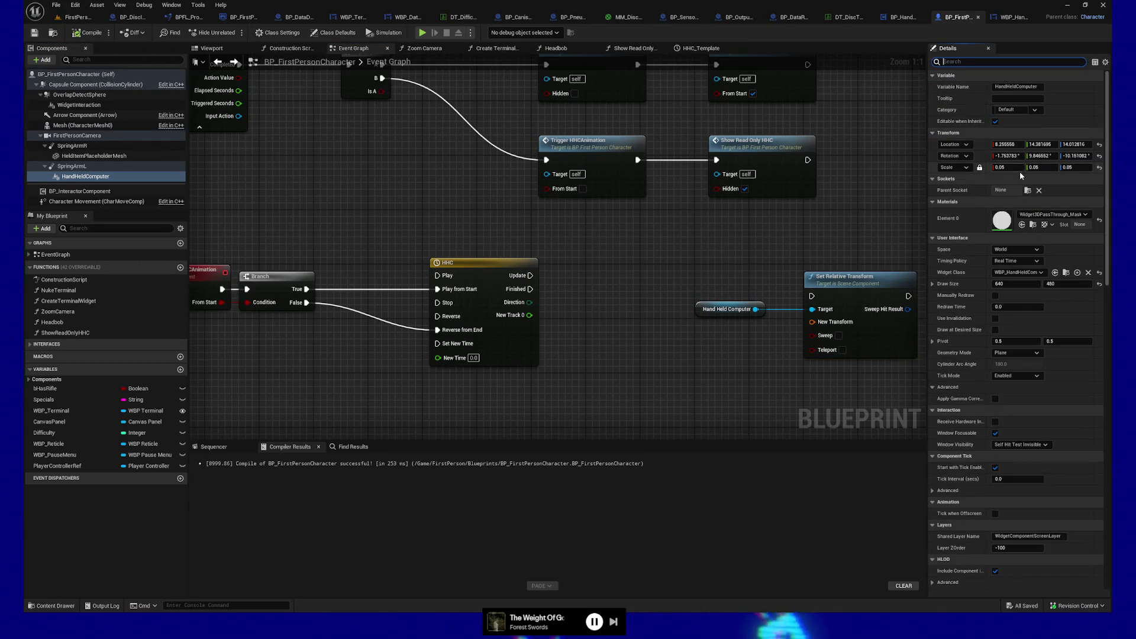
{"action": "right_click", "coordinate": [983, 146]}
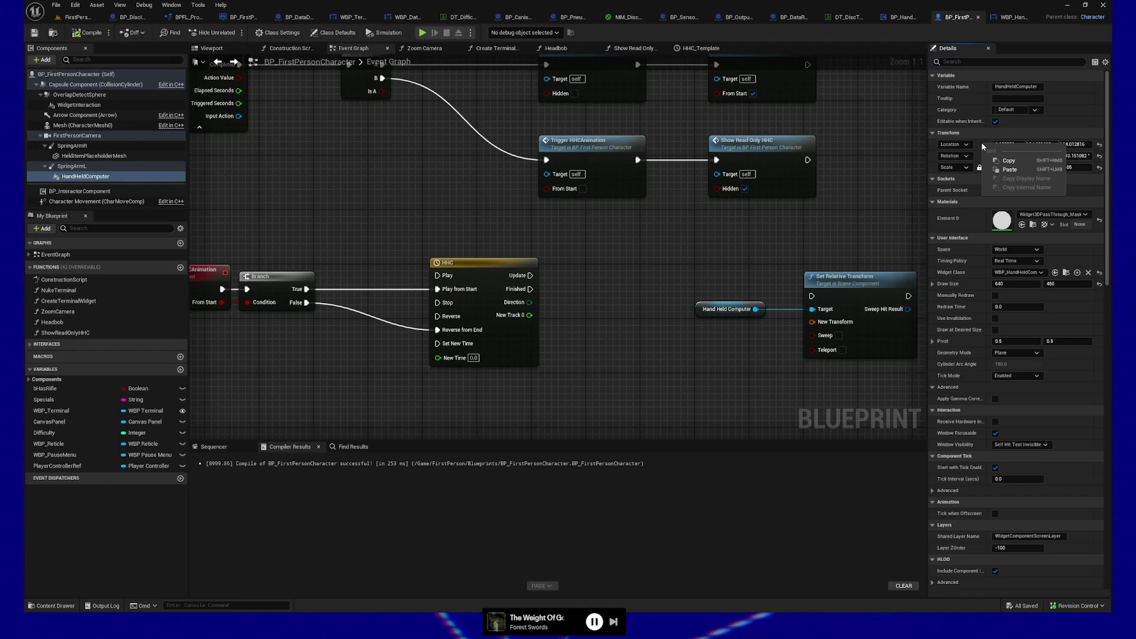
{"action": "left_click", "coordinate": [1008, 160]}
{"action": "left_click_drag", "start_coordinate": [640, 361], "coordinate": [598, 279]}
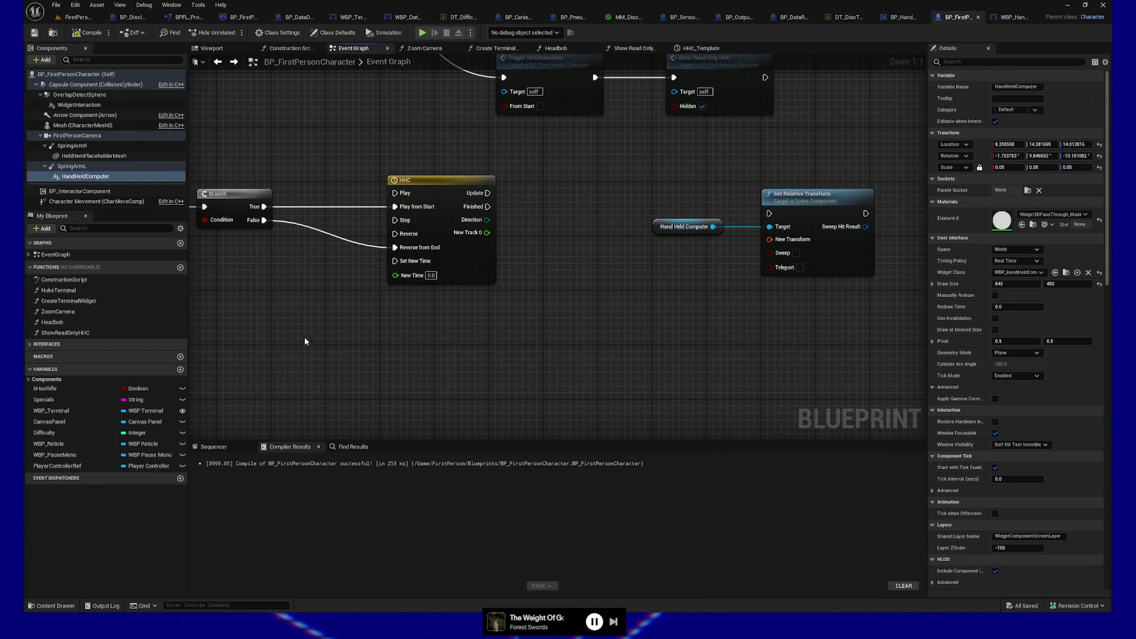
{"action": "left_click", "coordinate": [181, 370]}
{"action": "type", "text": "StartingHH"}
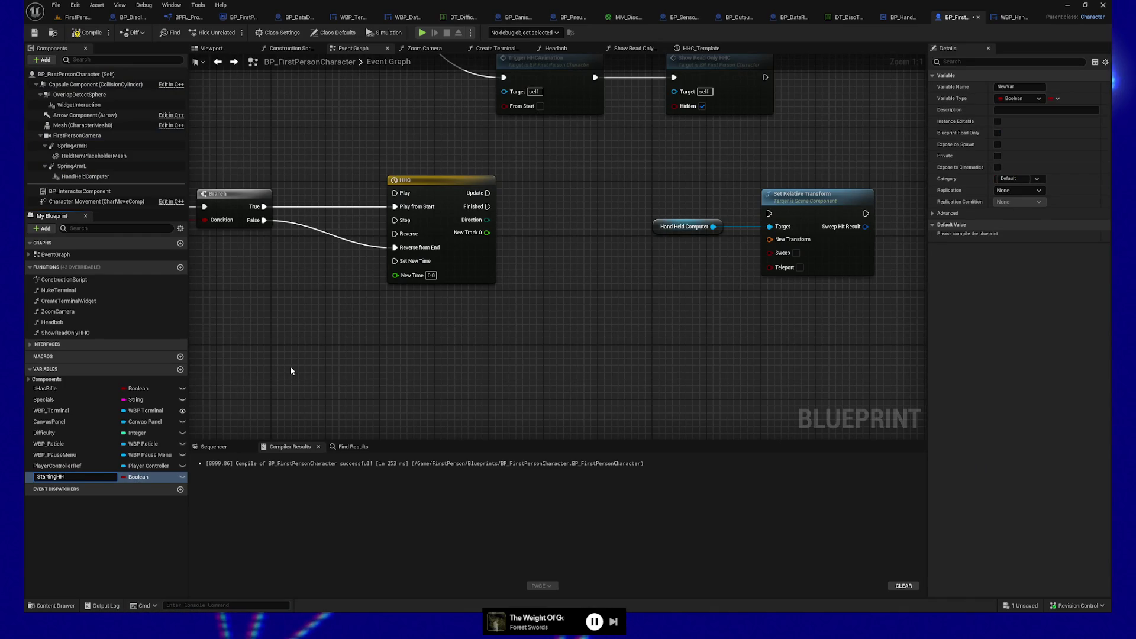
Name the variable StartingTransformHHC, make it a Transform, and compile
{"action": "key", "text": "BackSpace"}
{"action": "key", "text": "ctrl+a"}
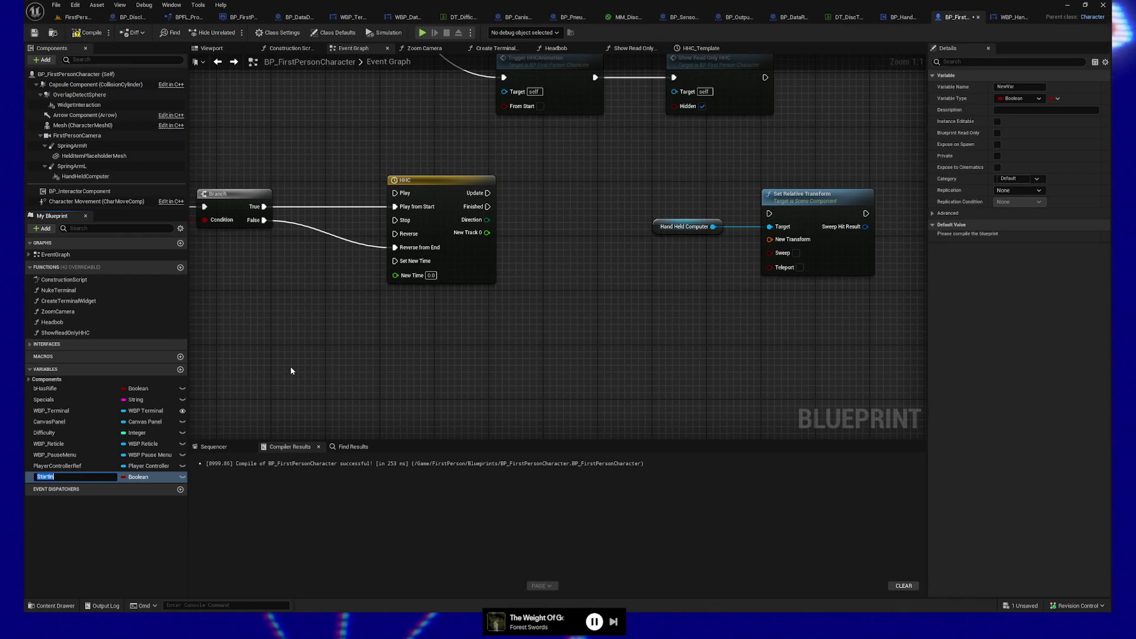
{"action": "type", "text": "S"}
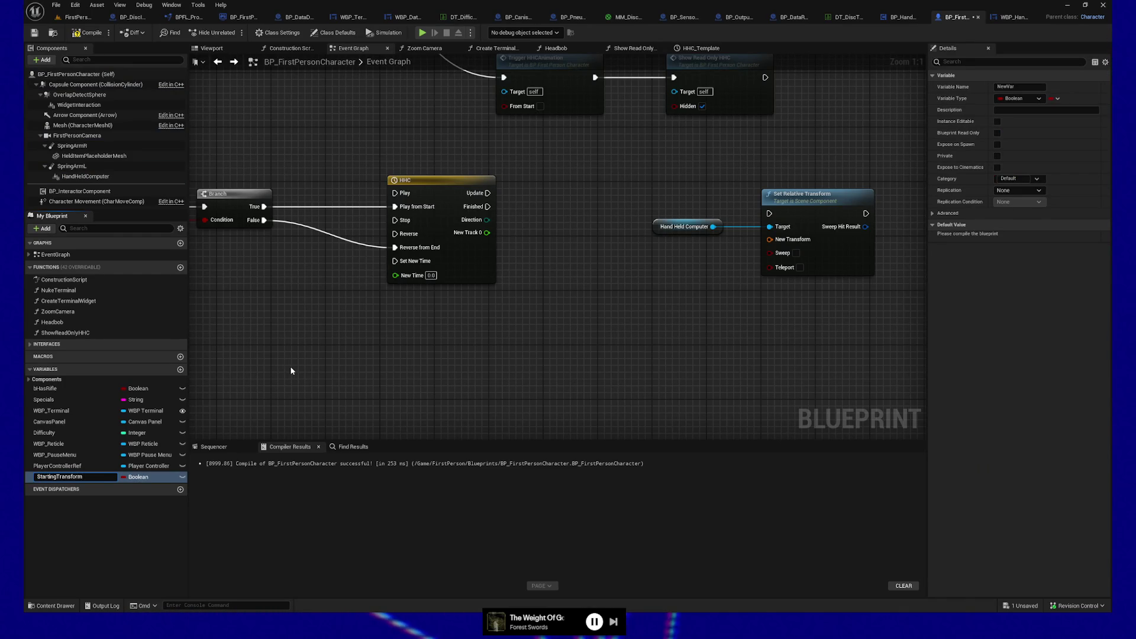
{"action": "left_click", "coordinate": [136, 477]}
{"action": "left_click", "coordinate": [148, 398]}
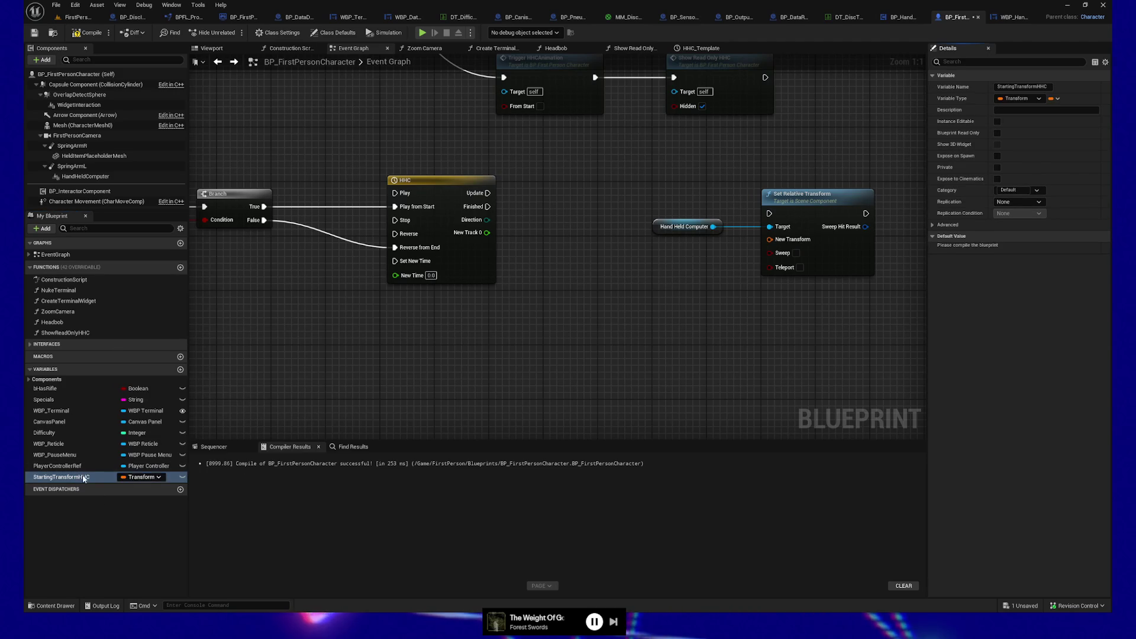
{"action": "key", "text": "F7"}
Paste the hand-held computer's location and rotation into StartingTransformHHC's default value
{"action": "right_click", "coordinate": [986, 261]}
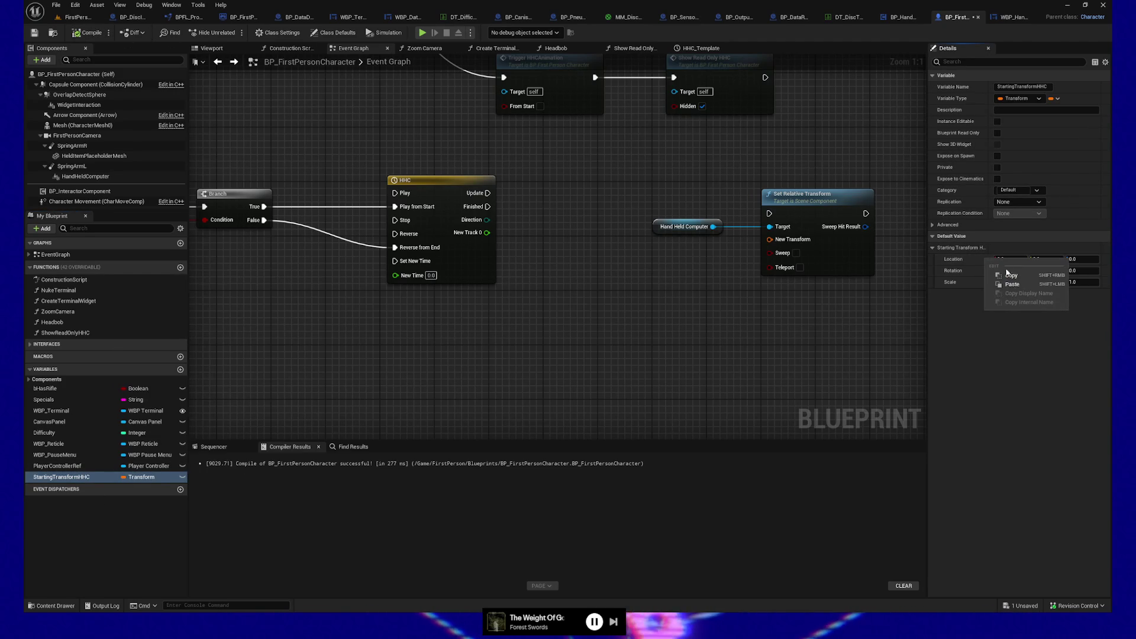
{"action": "left_click", "coordinate": [1011, 284]}
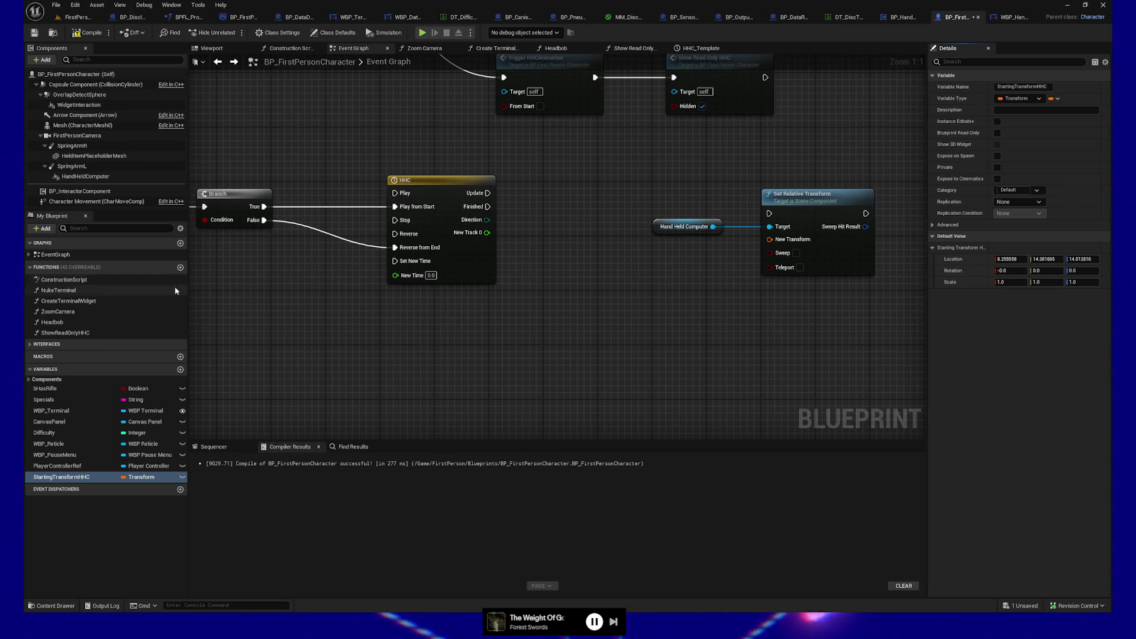
{"action": "left_click", "coordinate": [85, 176]}
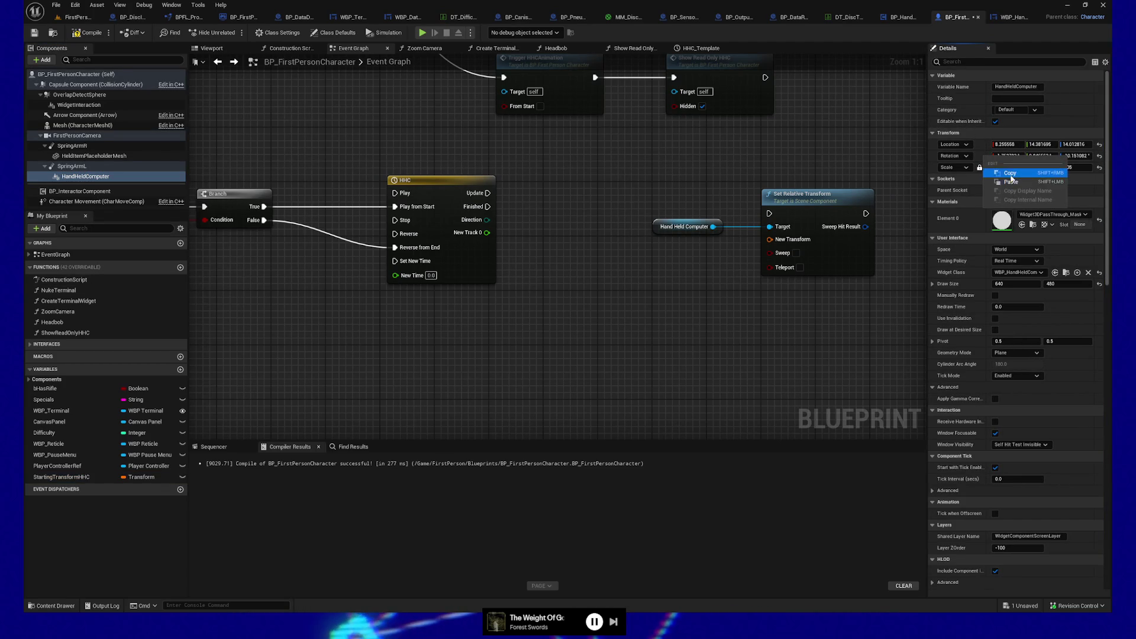
{"action": "left_click", "coordinate": [71, 477]}
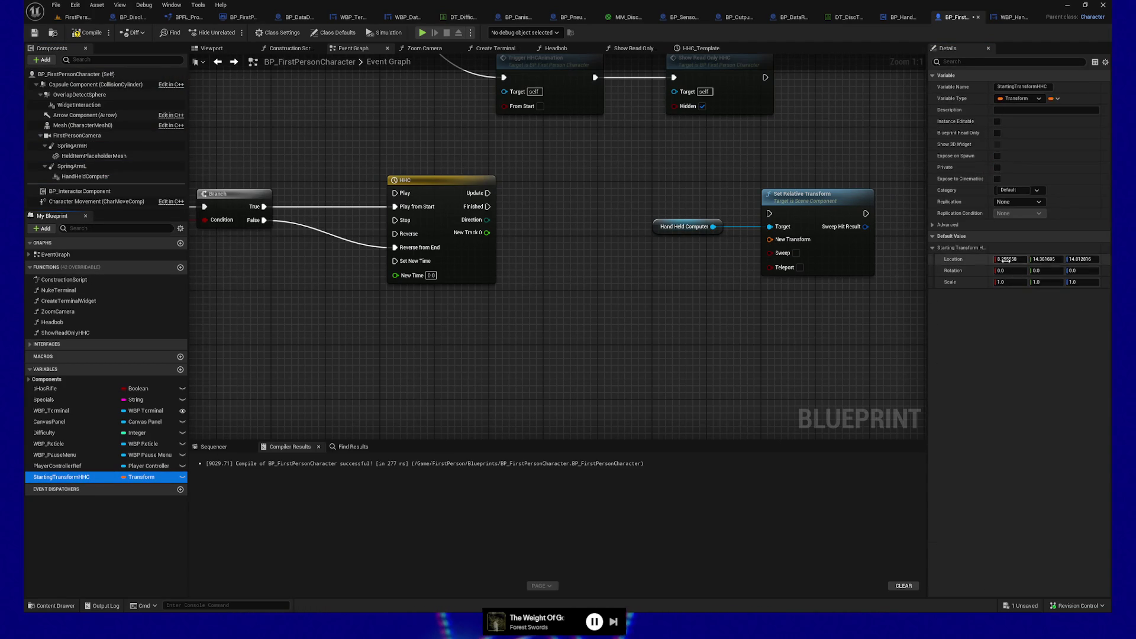
{"action": "right_click", "coordinate": [978, 272]}
{"action": "left_click", "coordinate": [1006, 299]}
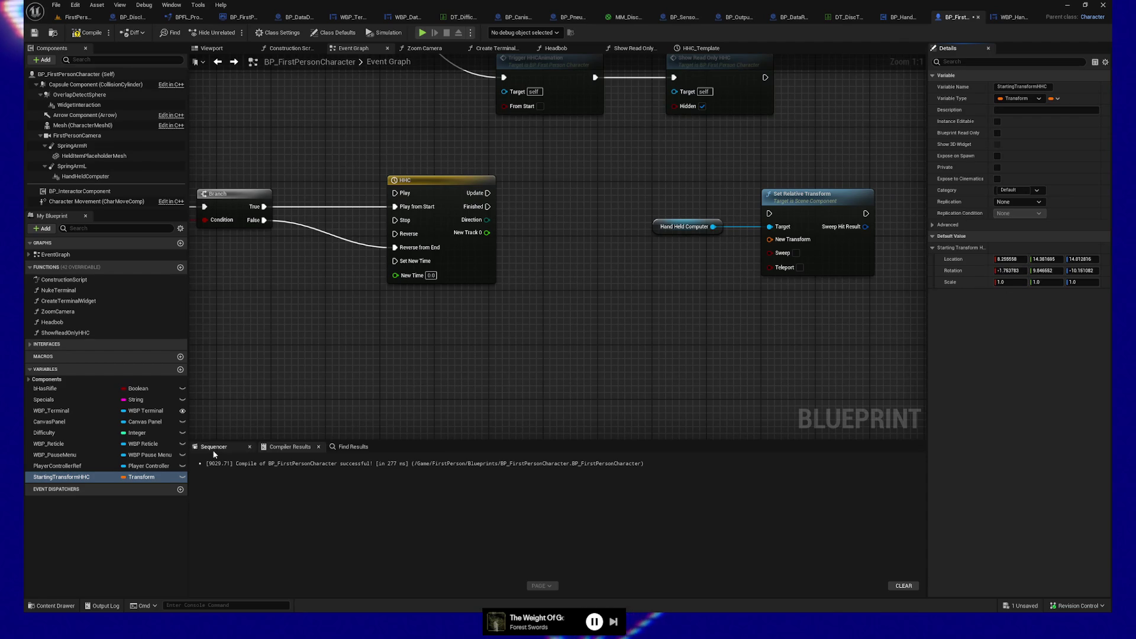
Copy the component's 0.05 scale and paste it into StartingTransformHHC's default
{"action": "left_click", "coordinate": [85, 176]}
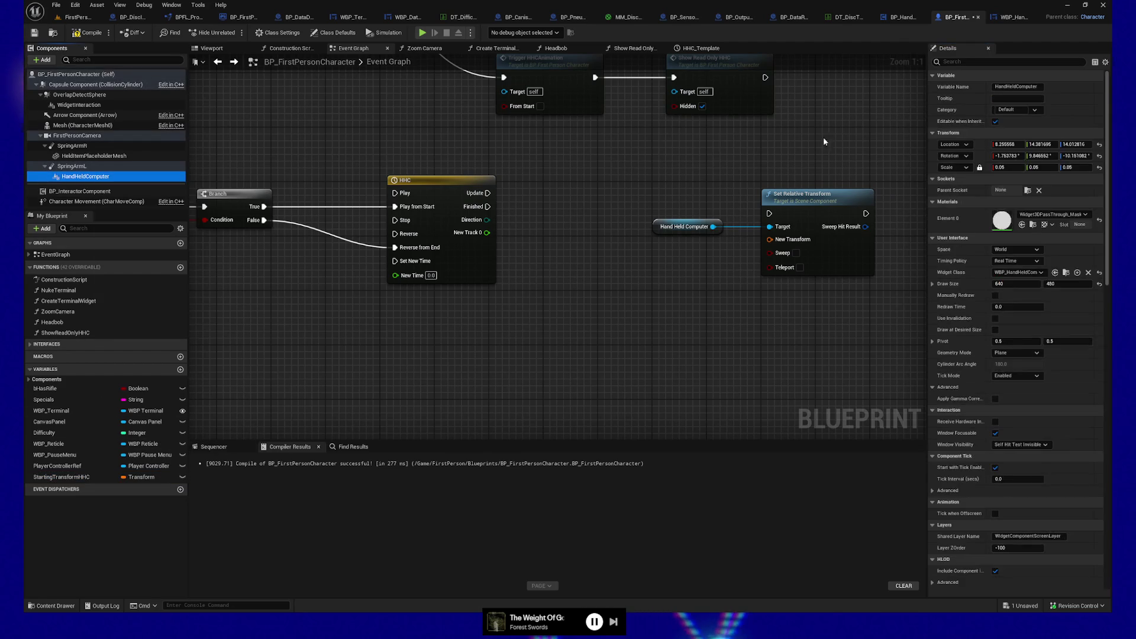
{"action": "right_click", "coordinate": [990, 172]}
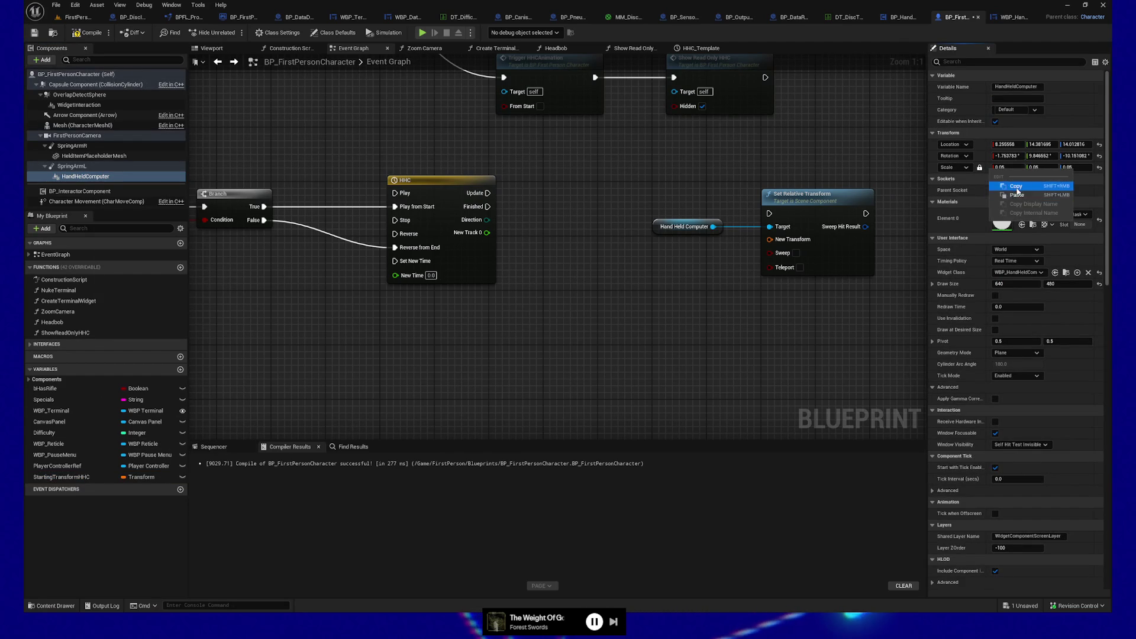
{"action": "left_click", "coordinate": [1013, 187]}
{"action": "left_click", "coordinate": [65, 479]}
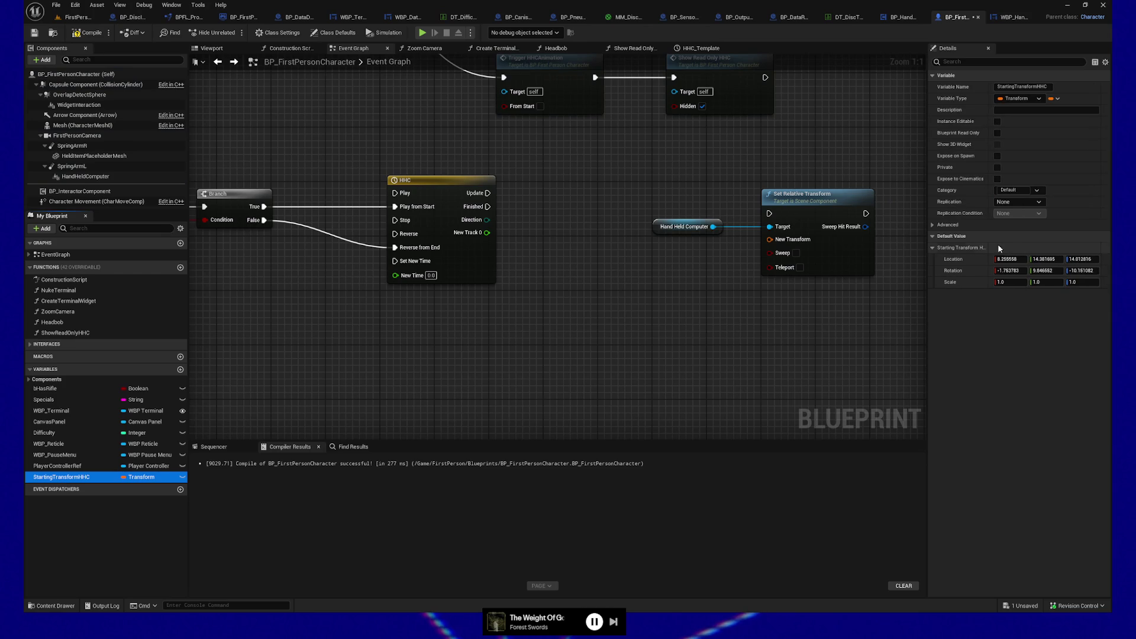
{"action": "right_click", "coordinate": [977, 284]}
{"action": "left_click", "coordinate": [1006, 309]}
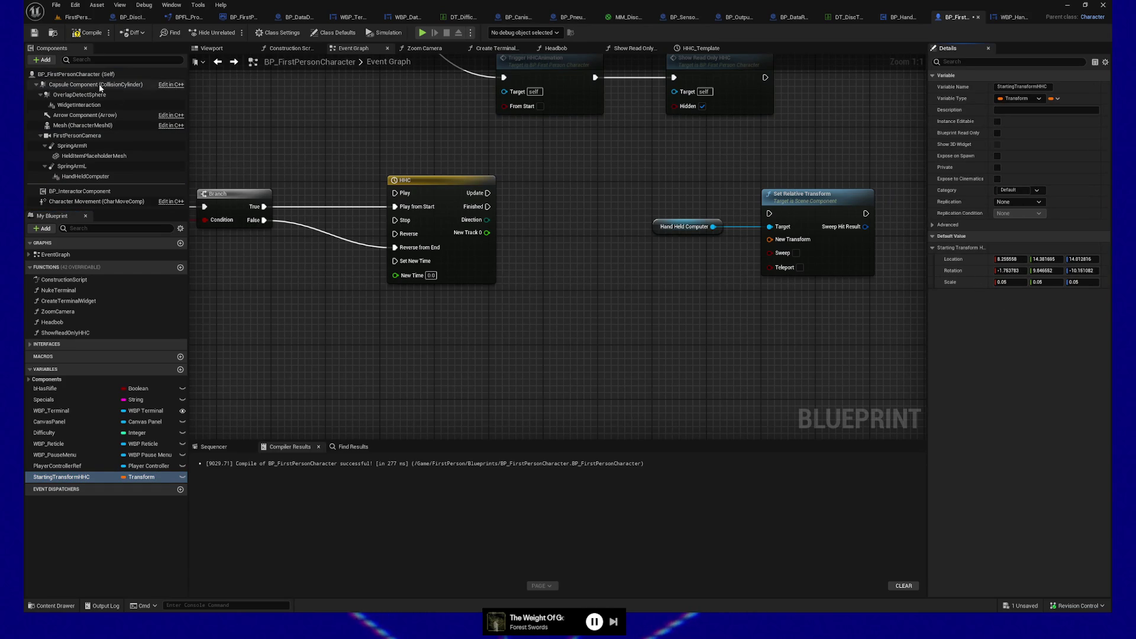
Compile and save the blueprint, leaving the StartingTransformHHC name unchanged
{"action": "left_click", "coordinate": [93, 33]}
{"action": "left_click", "coordinate": [34, 32]}
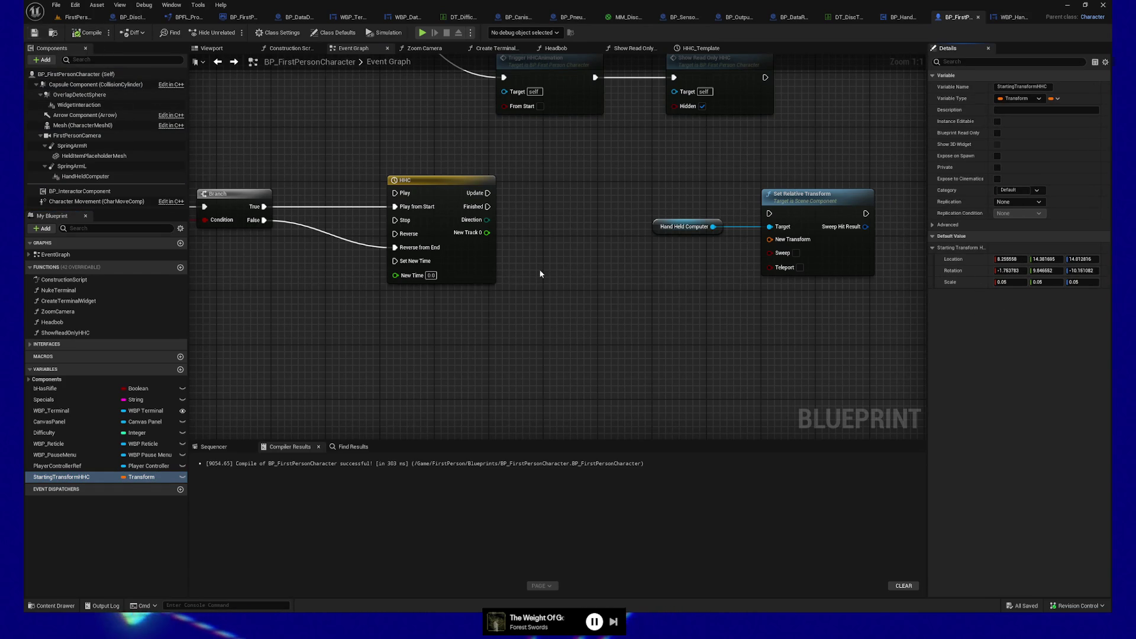
{"action": "left_click_drag", "start_coordinate": [541, 273], "coordinate": [482, 254]}
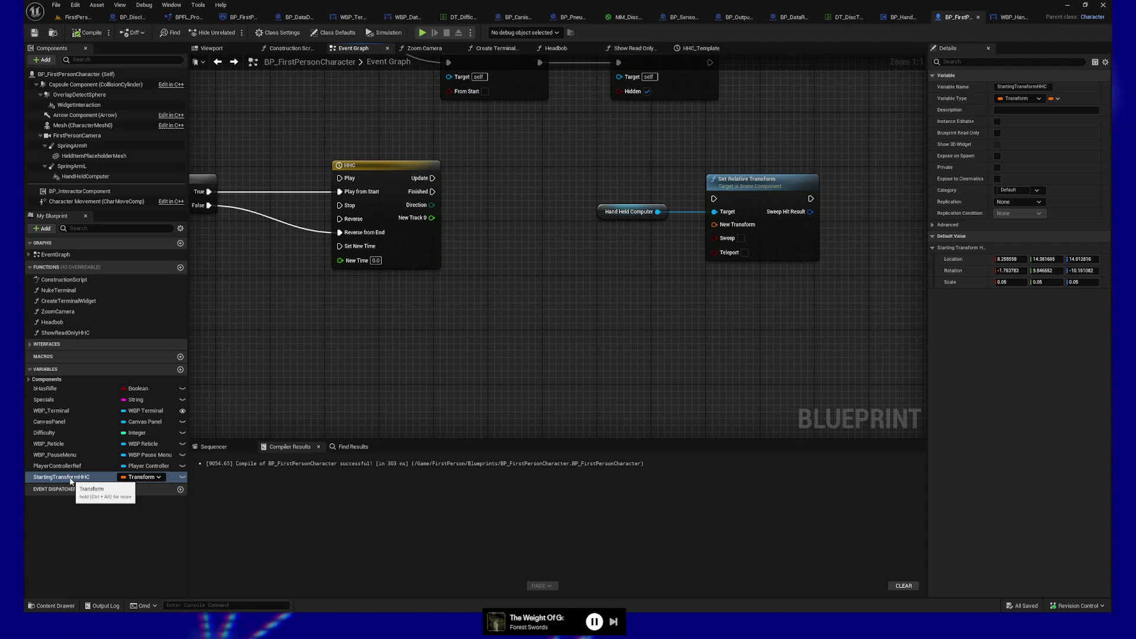
{"action": "double_click", "coordinate": [102, 481]}
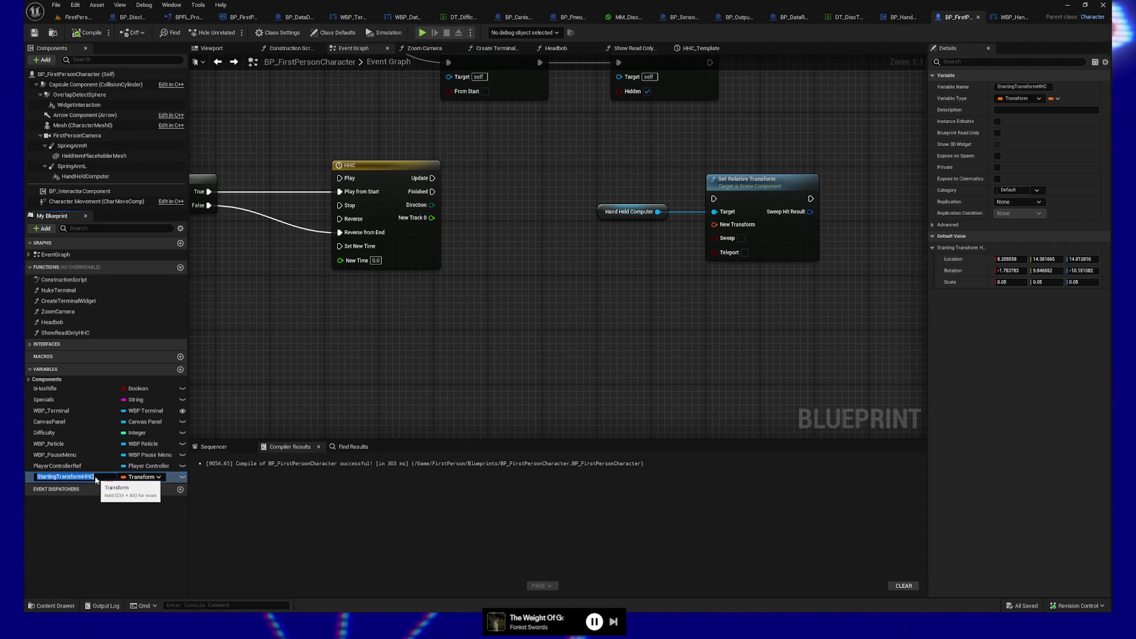
{"action": "left_click", "coordinate": [94, 496]}
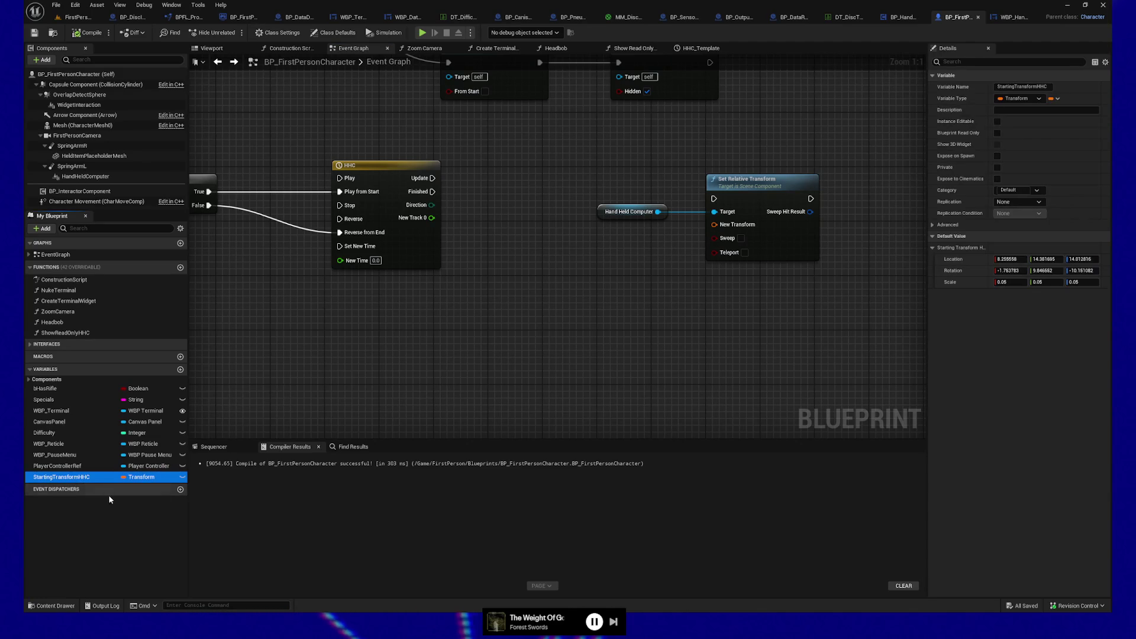
Duplicate StartingTransformHHC, rename the copy EndingTransformHHC, and compile the blueprint
{"action": "key", "text": "ctrl+w"}
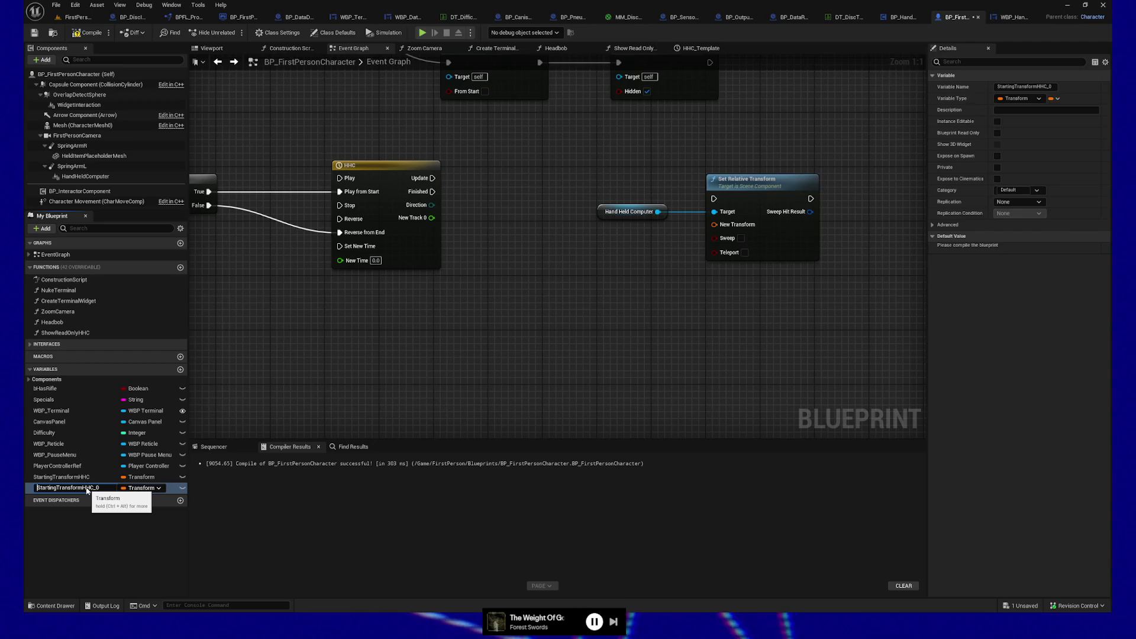
{"action": "type", "text": "ENd"}
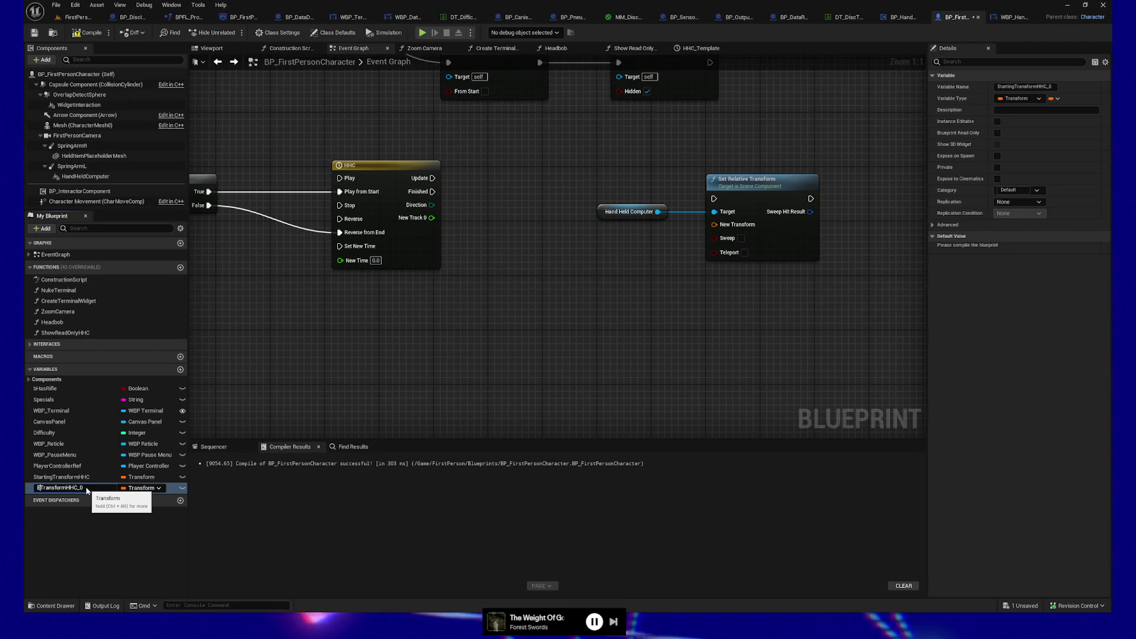
{"action": "key", "text": "Left"}
{"action": "key", "text": "Left"}
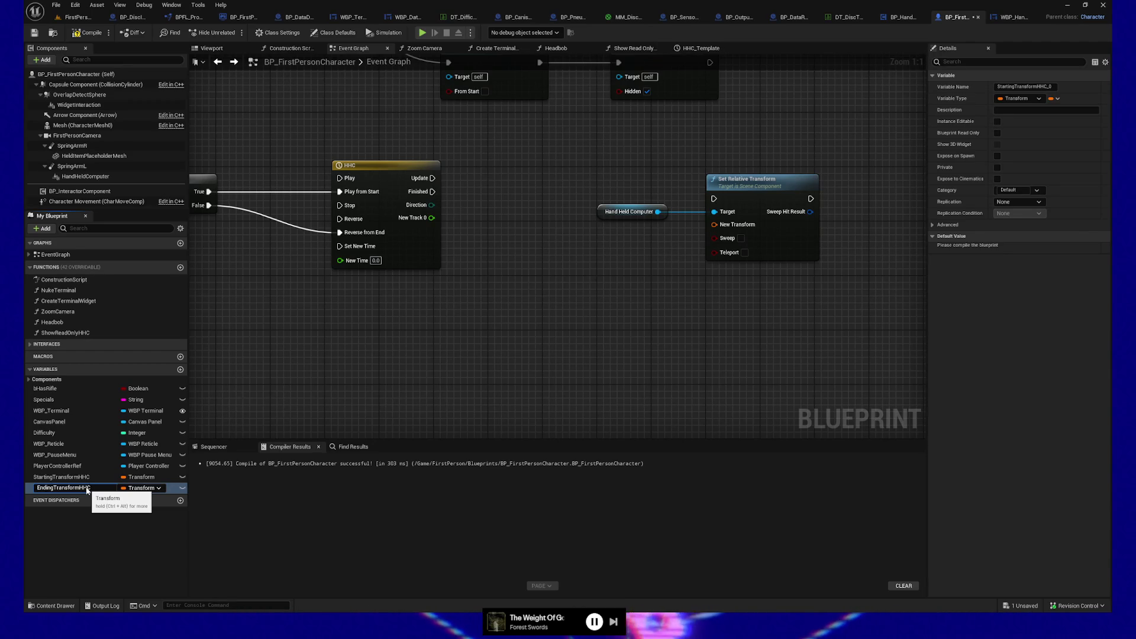
{"action": "key", "text": "Return"}
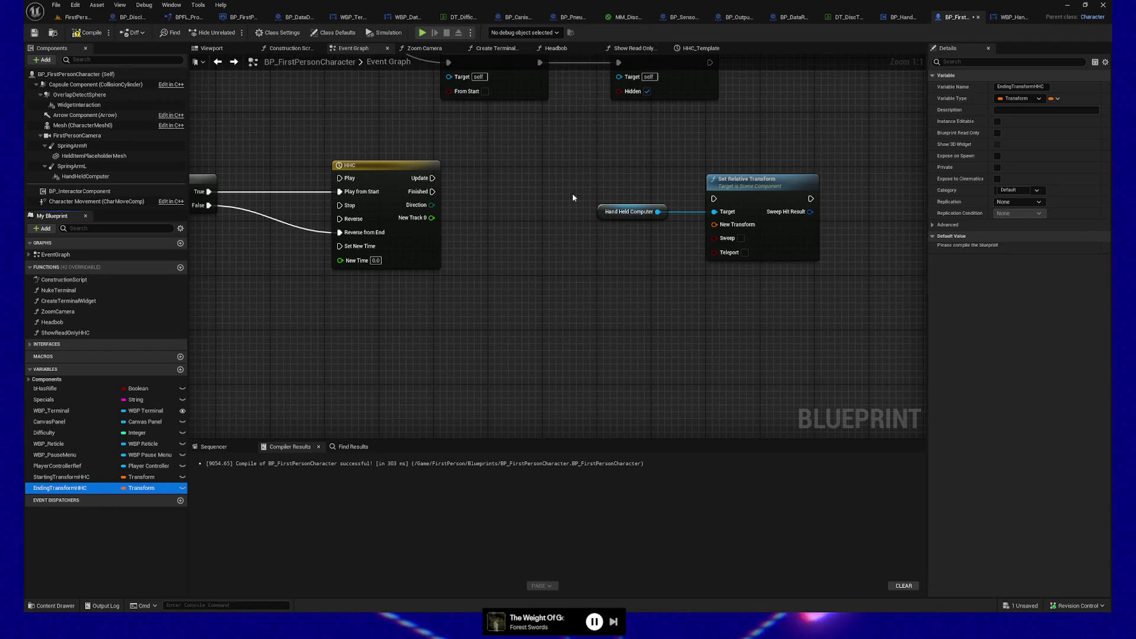
{"action": "left_click", "coordinate": [76, 31]}
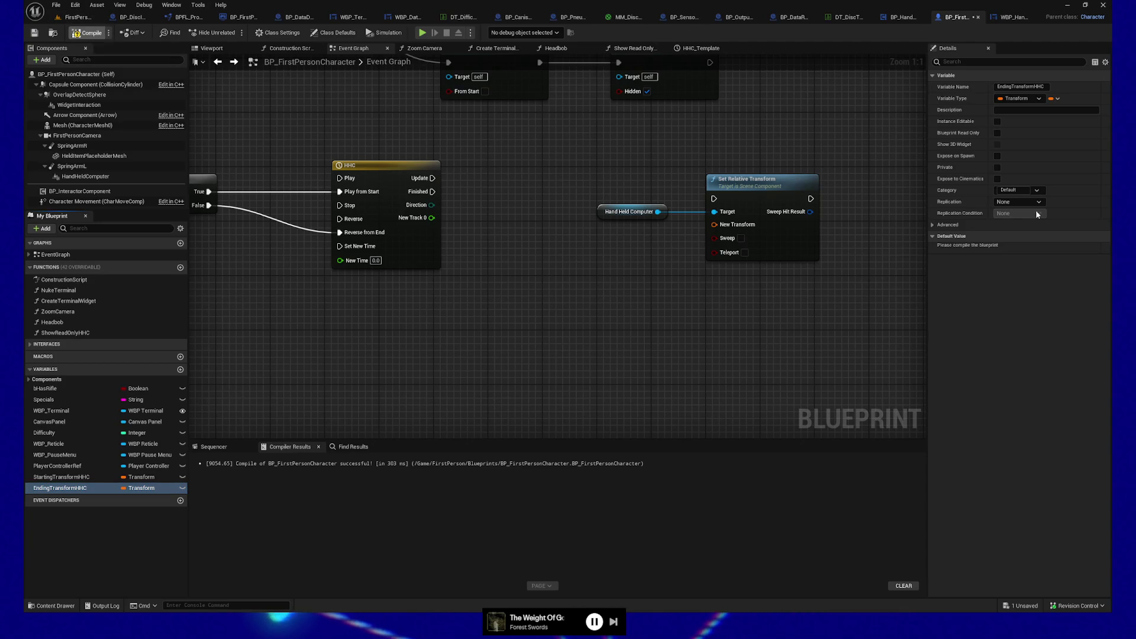
Set EndingTransformHHC's default scale to 0.05 on X, Y and Z
{"action": "left_click", "coordinate": [933, 248]}
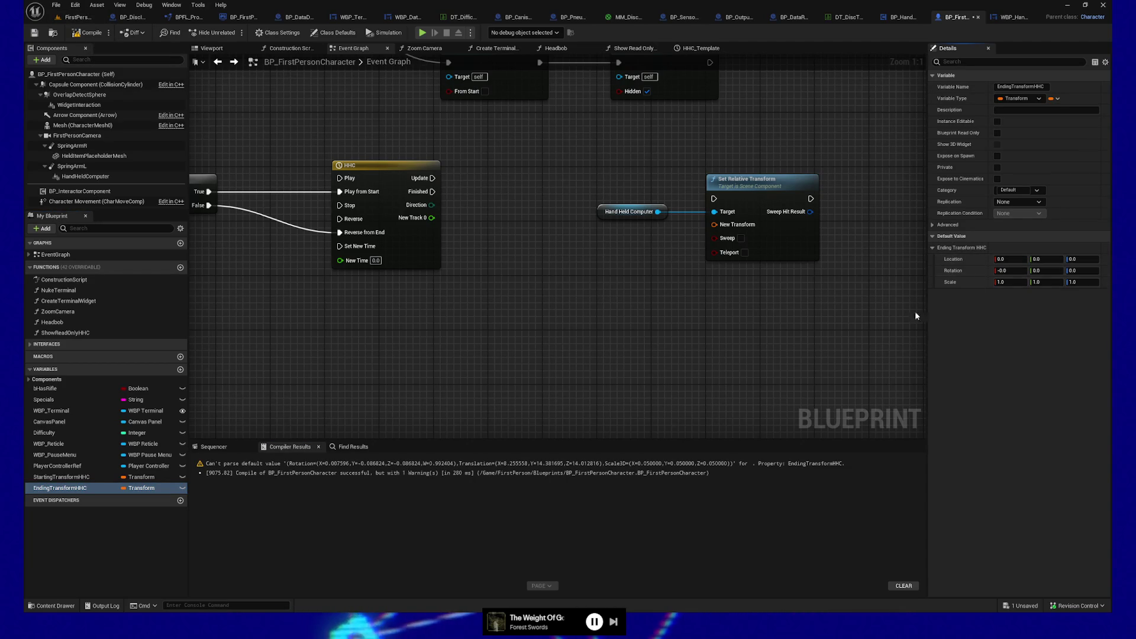
{"action": "right_click", "coordinate": [974, 282]}
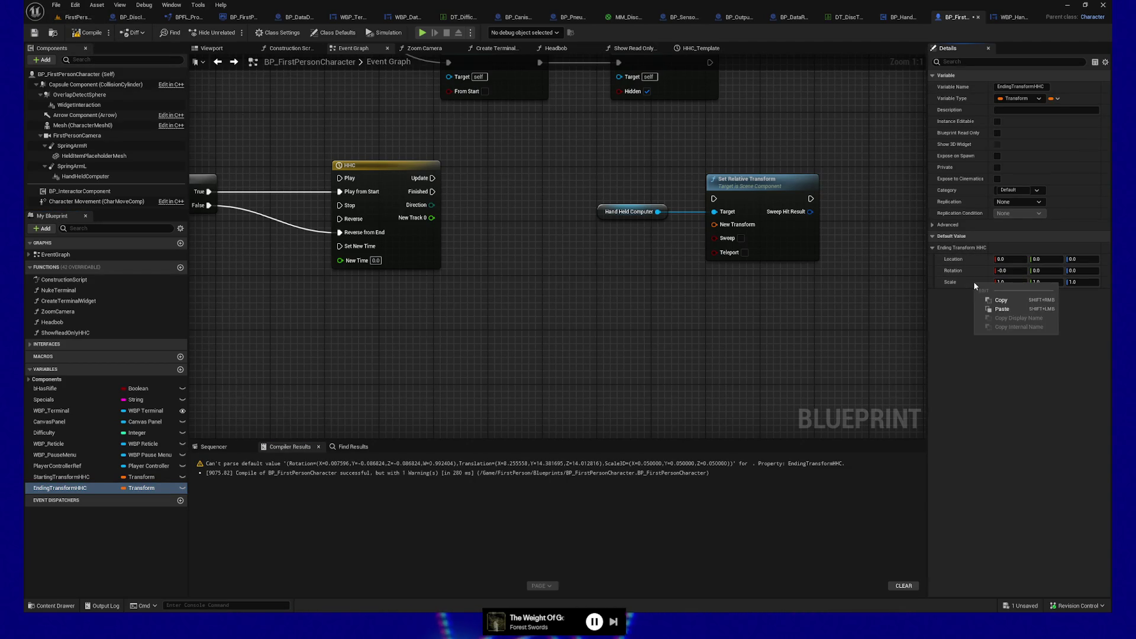
{"action": "left_click", "coordinate": [994, 311]}
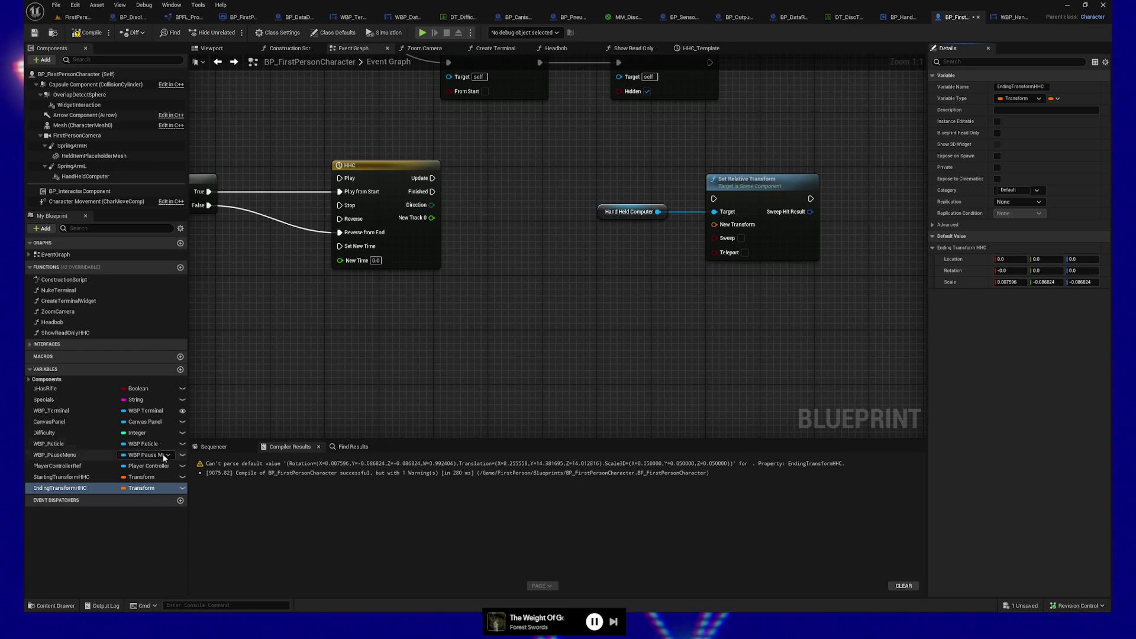
{"action": "left_click", "coordinate": [95, 477]}
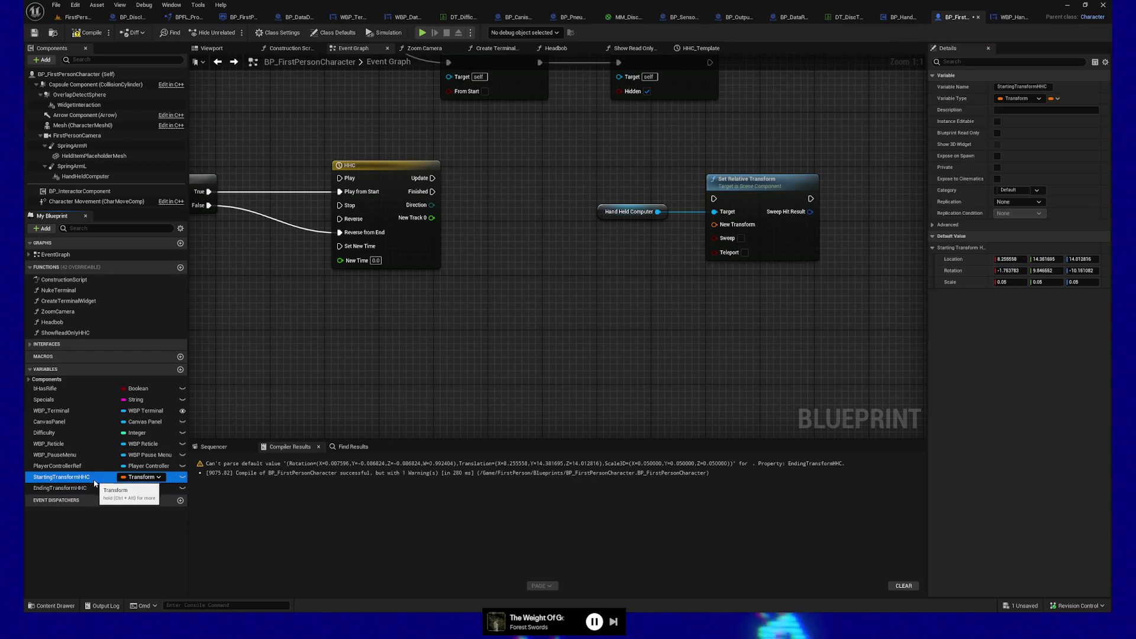
{"action": "left_click", "coordinate": [82, 488]}
{"action": "left_click", "coordinate": [1008, 283]}
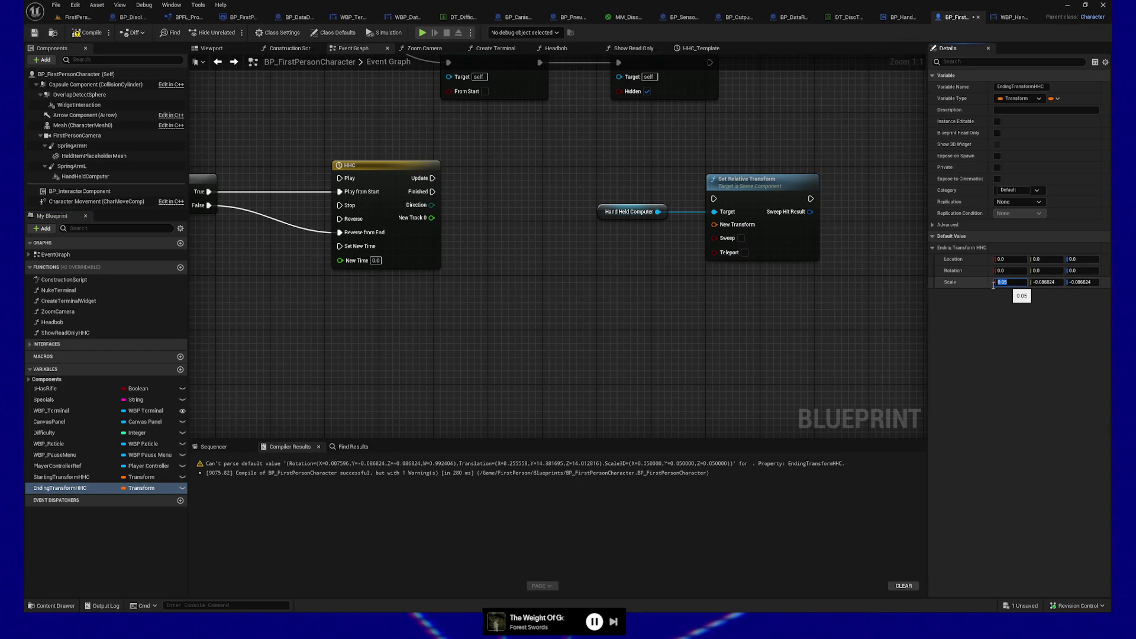
{"action": "left_click", "coordinate": [88, 478]}
{"action": "left_click", "coordinate": [89, 488]}
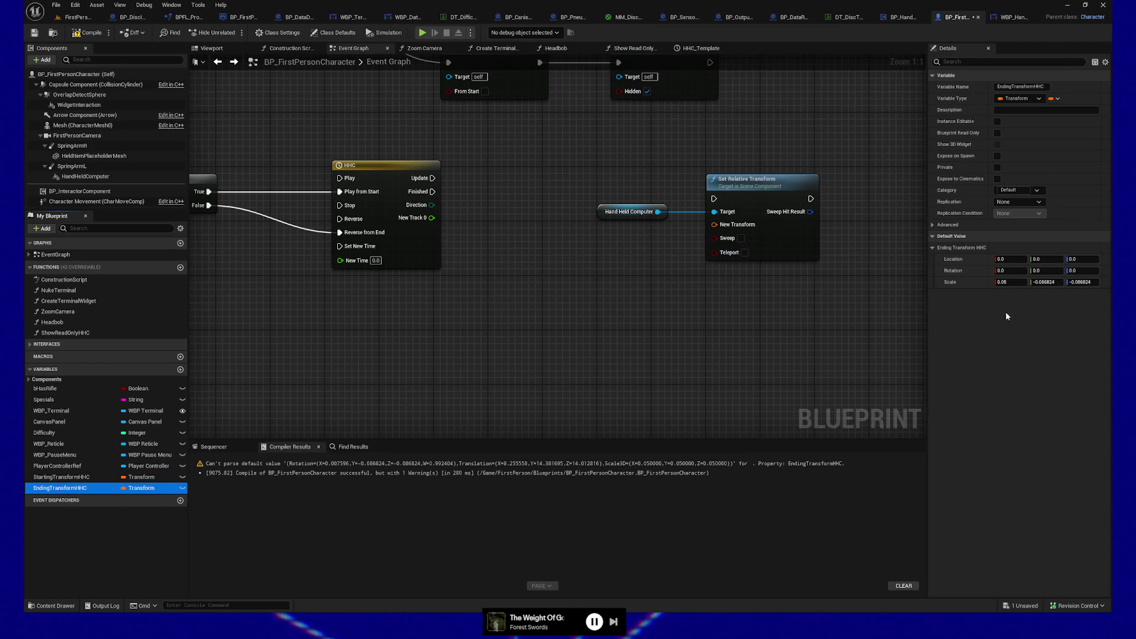
{"action": "left_click", "coordinate": [1048, 283]}
{"action": "type", "text": "0.05"}
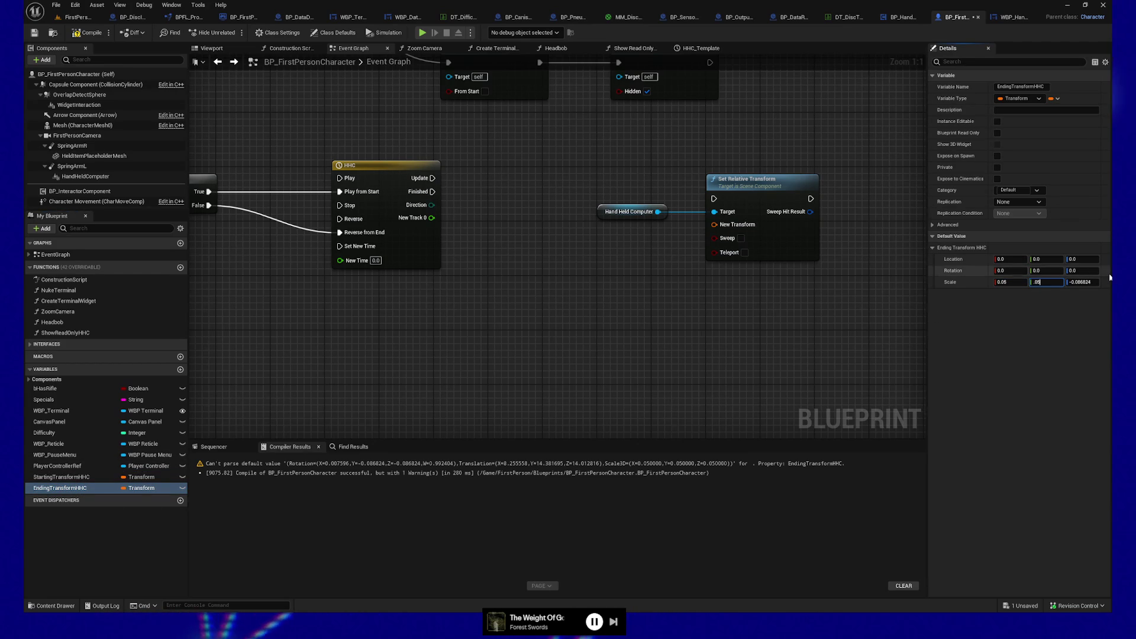
{"action": "left_click", "coordinate": [1084, 283]}
{"action": "type", "text": "0.05"}
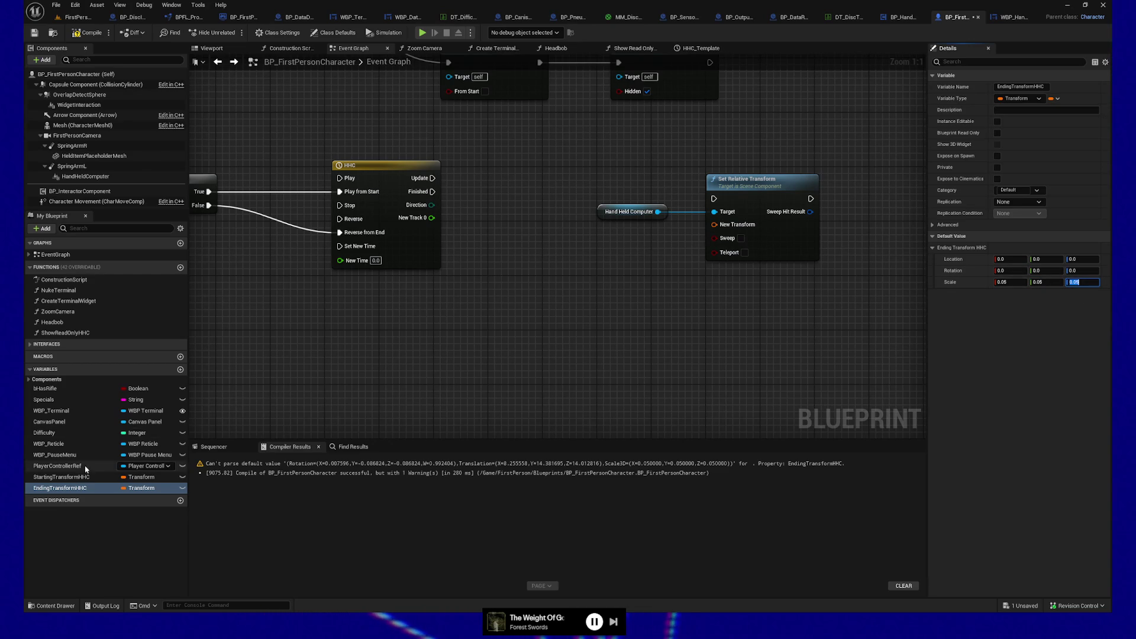
{"action": "left_click", "coordinate": [35, 36]}
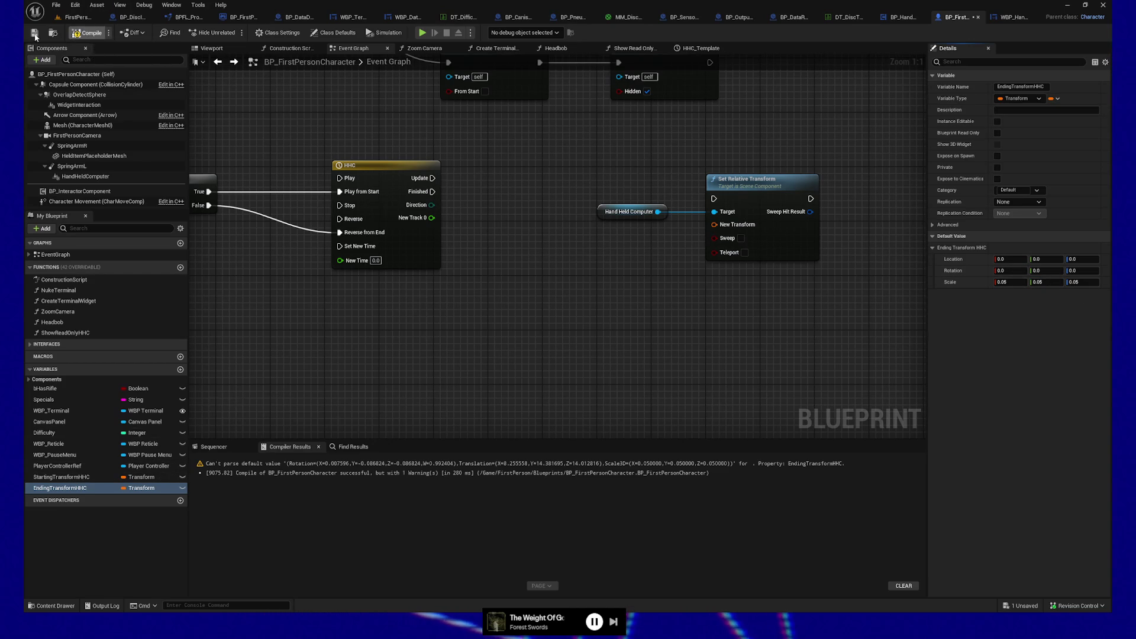
Add a Lerp (Transform) node and drive its Alpha with the HHC New Track 0 output
{"action": "mouse_move", "coordinate": [502, 236]}
{"action": "left_mouse_down"}
{"action": "mouse_move", "coordinate": [493, 233]}
{"action": "mouse_move", "coordinate": [602, 358]}
{"action": "left_mouse_up"}
{"action": "type", "text": "lerp"}
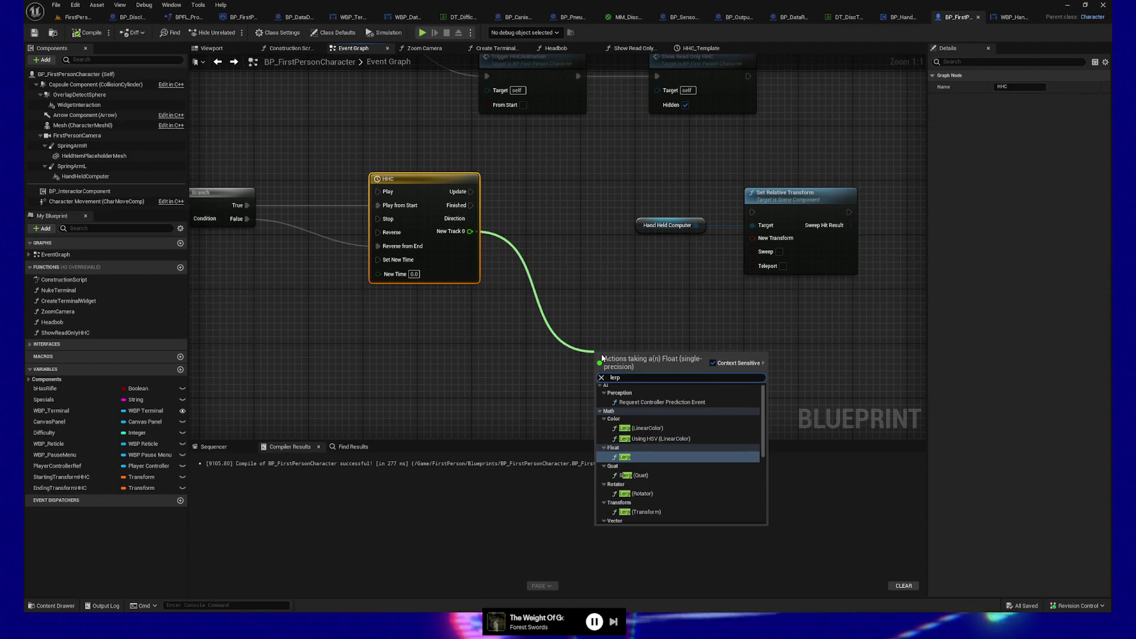
{"action": "left_click", "coordinate": [570, 292]}
{"action": "right_click", "coordinate": [601, 336]}
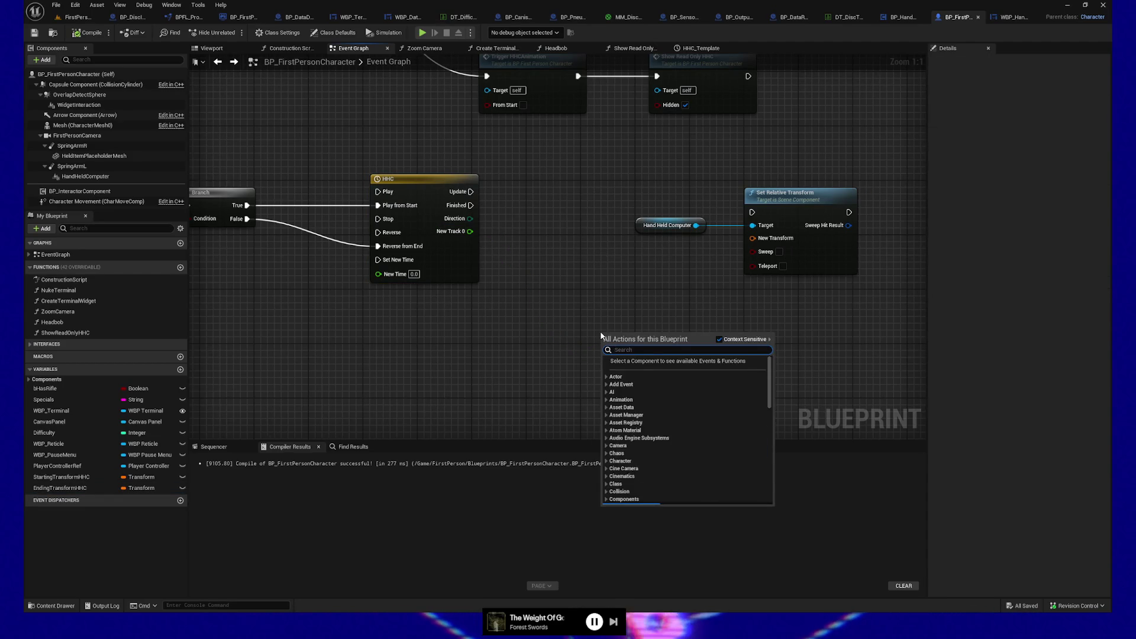
{"action": "type", "text": "lerp"}
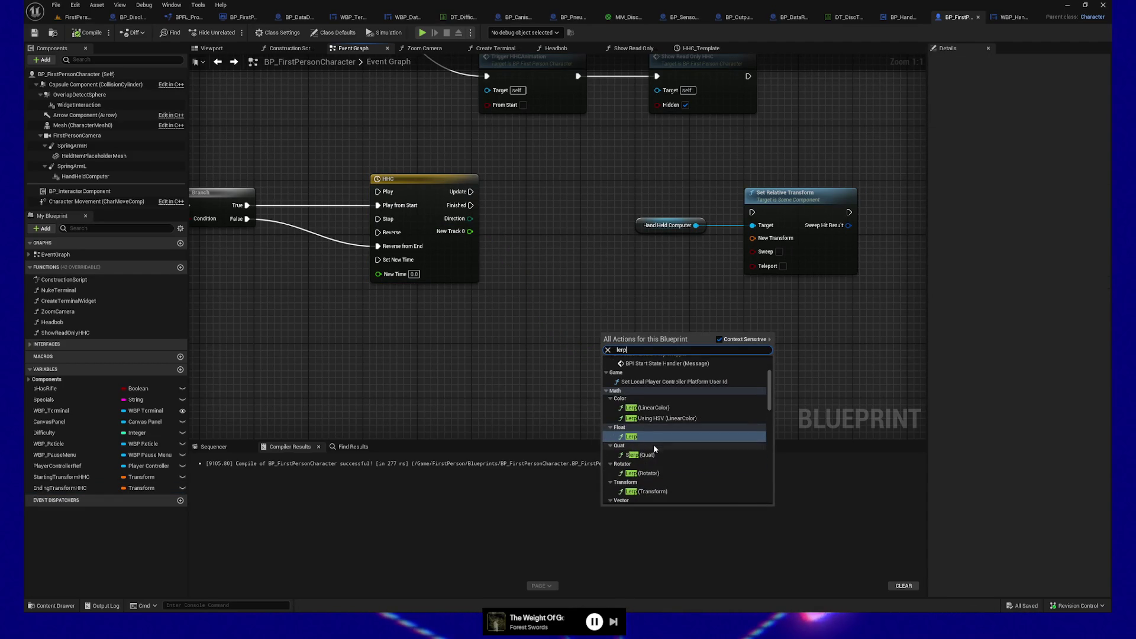
{"action": "left_click", "coordinate": [646, 491]}
{"action": "left_click_drag", "start_coordinate": [468, 235], "coordinate": [602, 374]}
Wire Starting/Ending Transform HHC into A/B and the Lerp into Set Relative Transform on Update, then compile
{"action": "mouse_move", "coordinate": [47, 477]}
{"action": "left_mouse_down"}
{"action": "mouse_move", "coordinate": [148, 461]}
{"action": "mouse_move", "coordinate": [532, 350]}
{"action": "mouse_move", "coordinate": [553, 358]}
{"action": "left_mouse_up"}
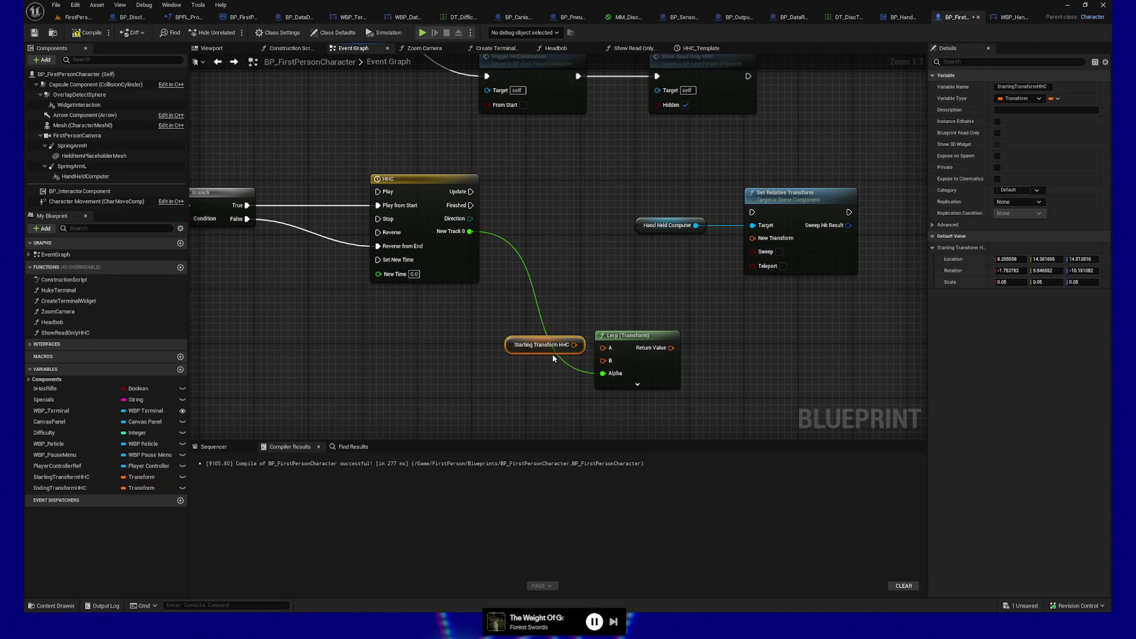
{"action": "mouse_move", "coordinate": [63, 488]}
{"action": "left_mouse_down"}
{"action": "mouse_move", "coordinate": [466, 406]}
{"action": "mouse_move", "coordinate": [523, 373]}
{"action": "mouse_move", "coordinate": [512, 368]}
{"action": "mouse_move", "coordinate": [570, 397]}
{"action": "mouse_move", "coordinate": [558, 373]}
{"action": "mouse_move", "coordinate": [515, 373]}
{"action": "left_mouse_up"}
{"action": "key", "text": "ctrl+z"}
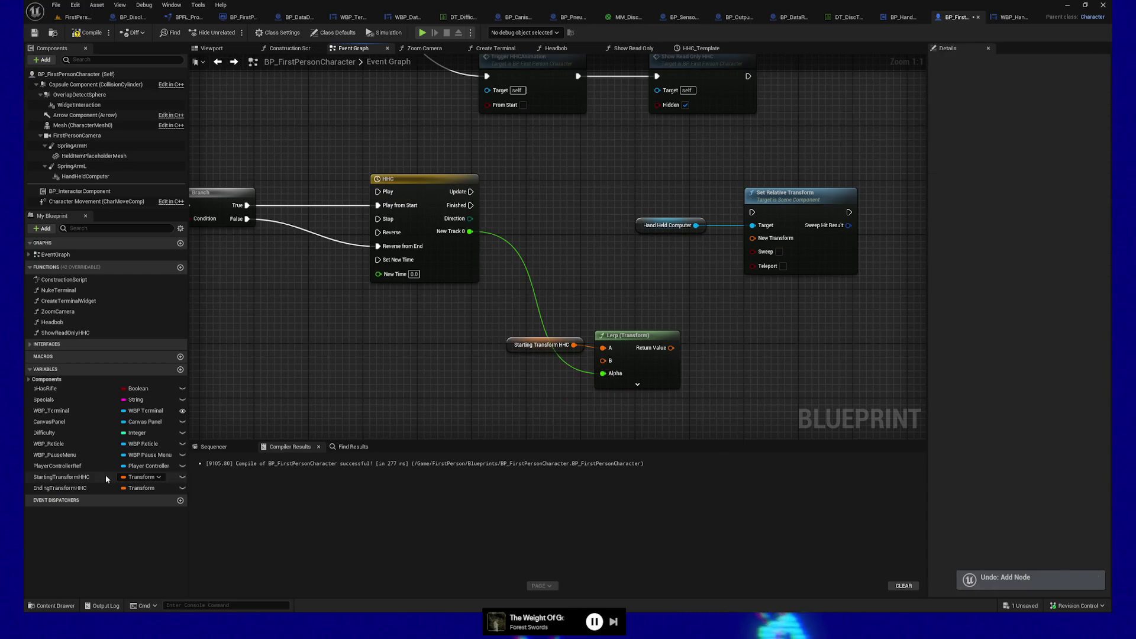
{"action": "mouse_move", "coordinate": [59, 488]}
{"action": "left_mouse_down"}
{"action": "mouse_move", "coordinate": [471, 355]}
{"action": "mouse_move", "coordinate": [605, 363]}
{"action": "left_mouse_up"}
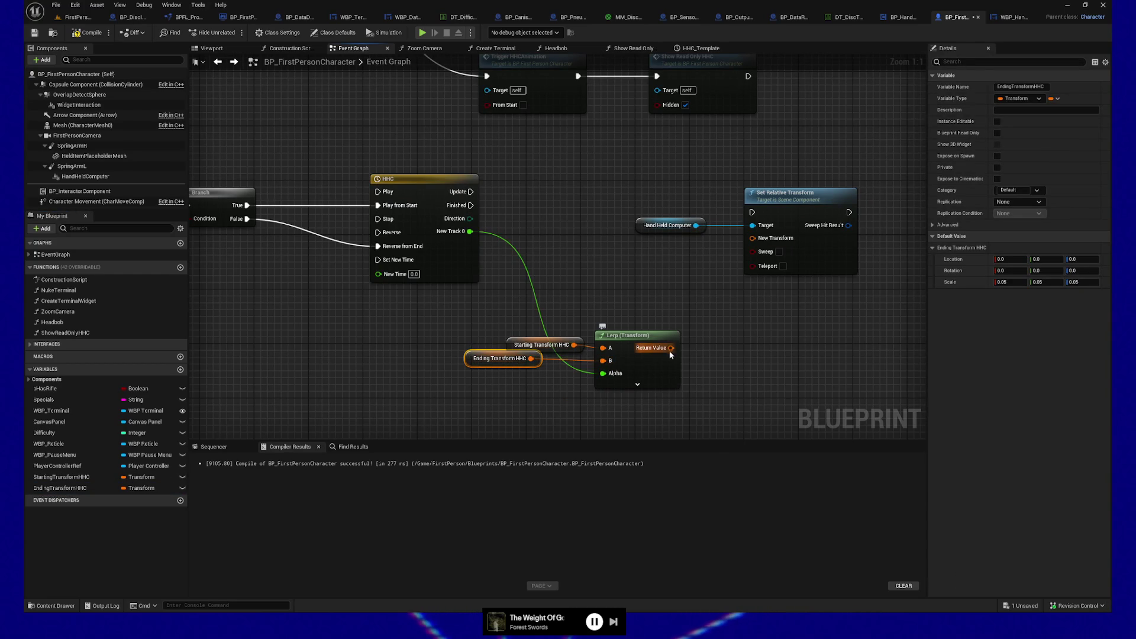
{"action": "mouse_move", "coordinate": [671, 347]}
{"action": "left_mouse_down"}
{"action": "mouse_move", "coordinate": [769, 254]}
{"action": "mouse_move", "coordinate": [760, 239]}
{"action": "left_mouse_up"}
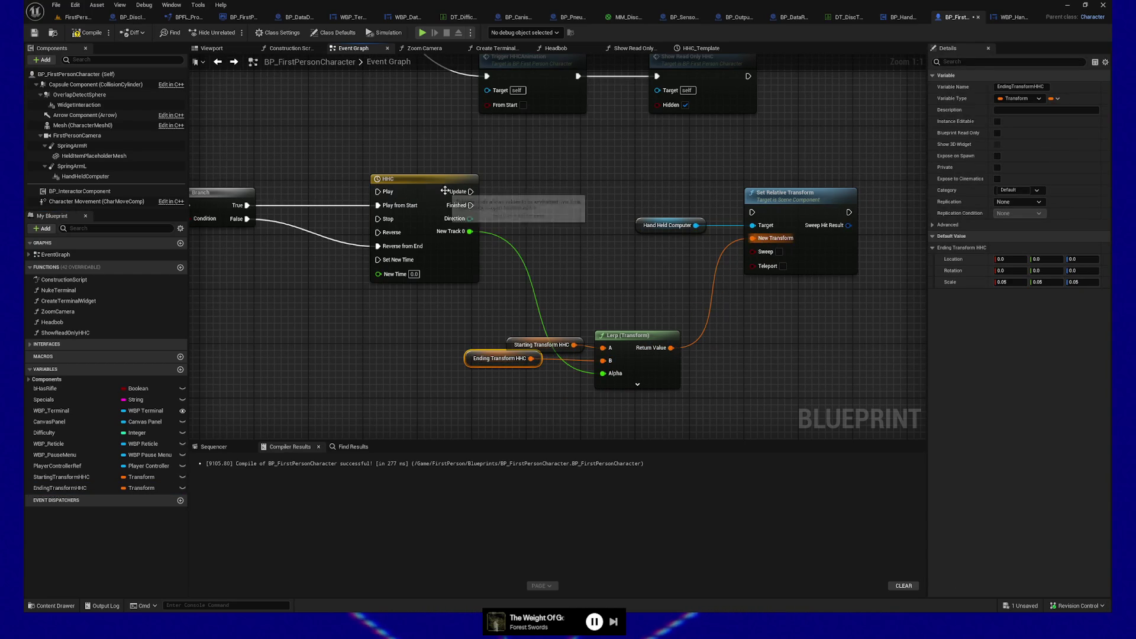
{"action": "left_click_drag", "start_coordinate": [470, 190], "coordinate": [472, 194]}
{"action": "left_click_drag", "start_coordinate": [757, 215], "coordinate": [769, 175]}
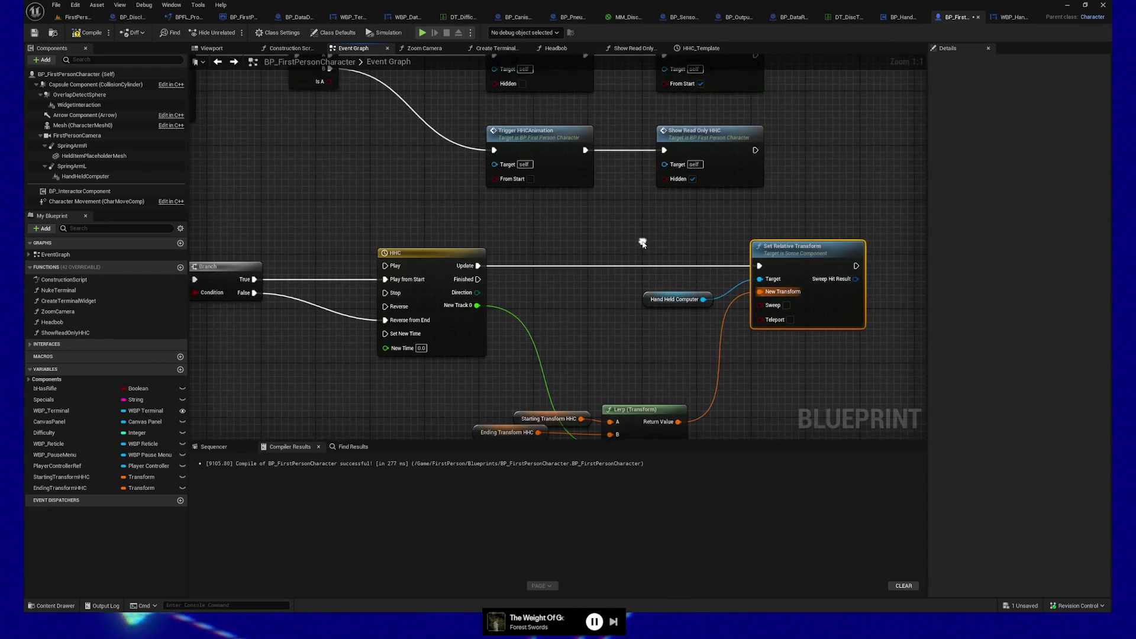
{"action": "scroll", "coordinate": [641, 241], "scroll_direction": "down", "scroll_amount": 1}
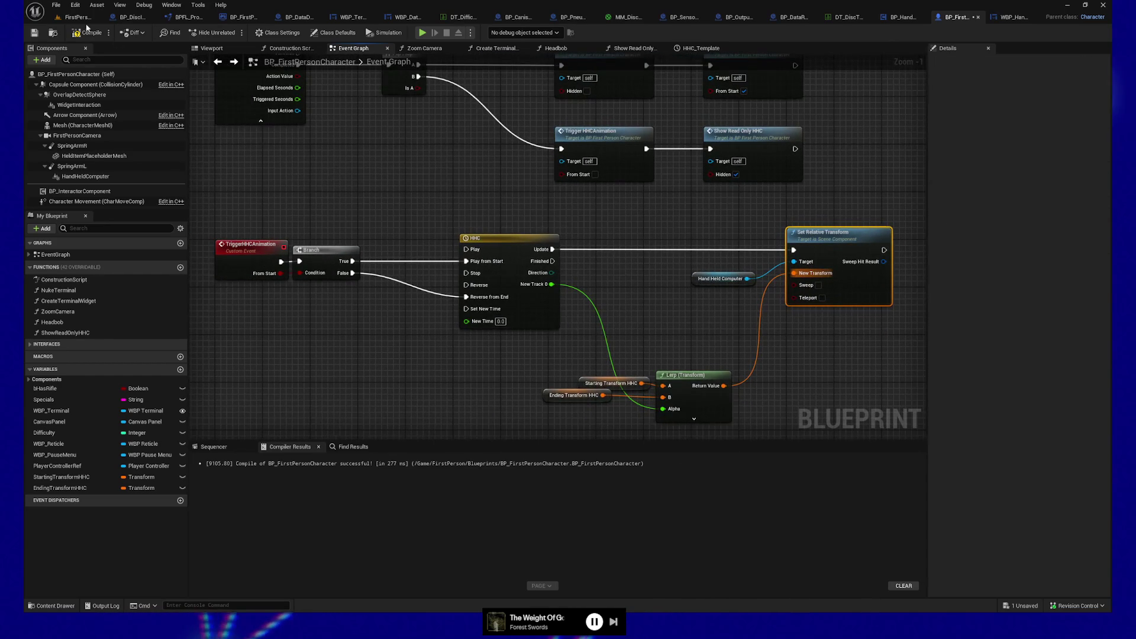
{"action": "left_click", "coordinate": [87, 28]}
Play-test the level, walking through the corridor and desk room to the star painting, then quit
{"action": "left_click", "coordinate": [422, 33]}
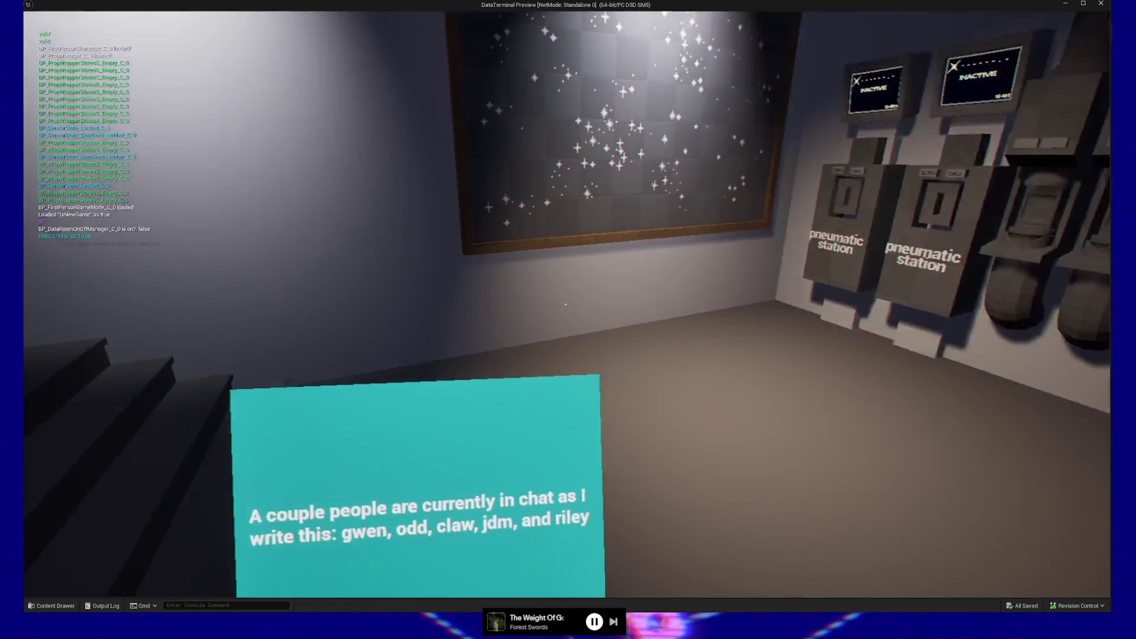
{"action": "key", "text": "w"}
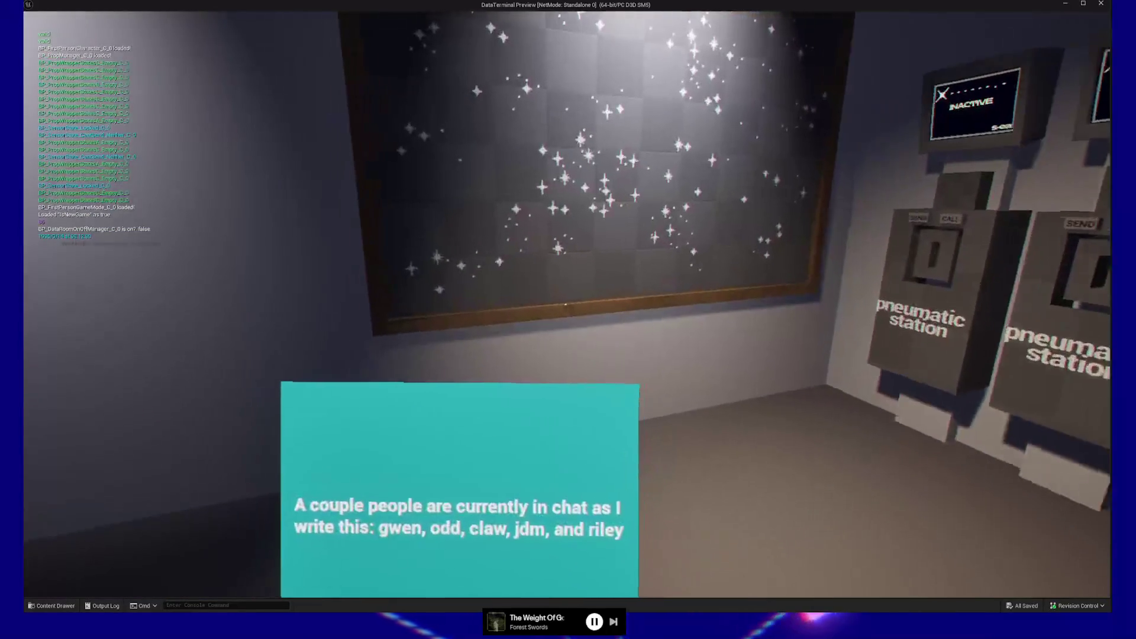
{"action": "key", "text": "w"}
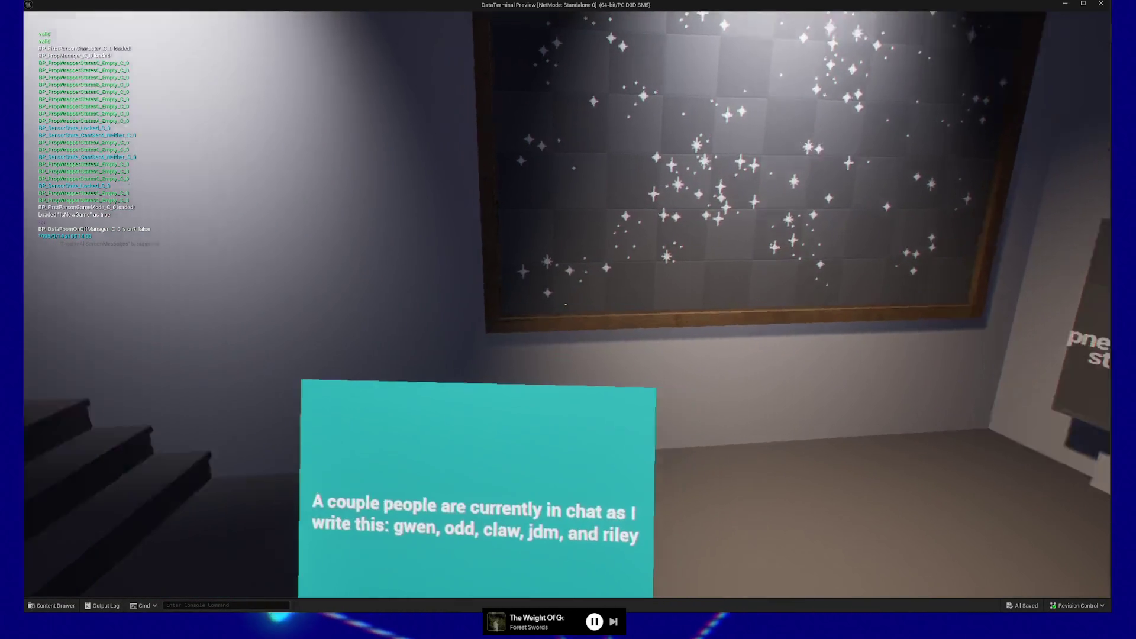
{"action": "key", "text": "w"}
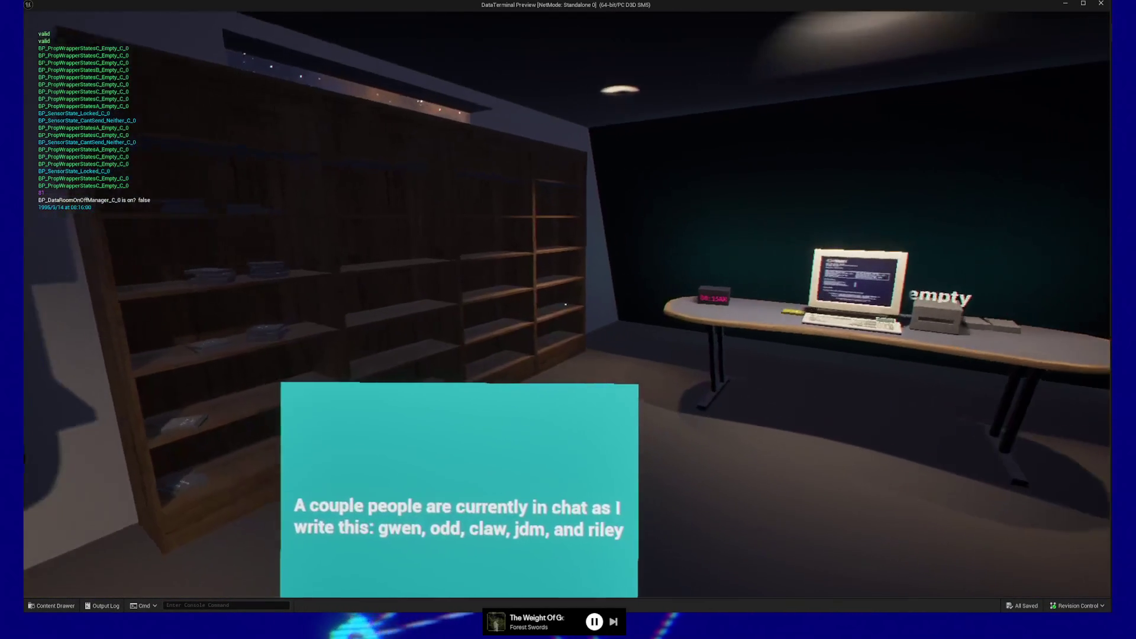
{"action": "key", "text": "w"}
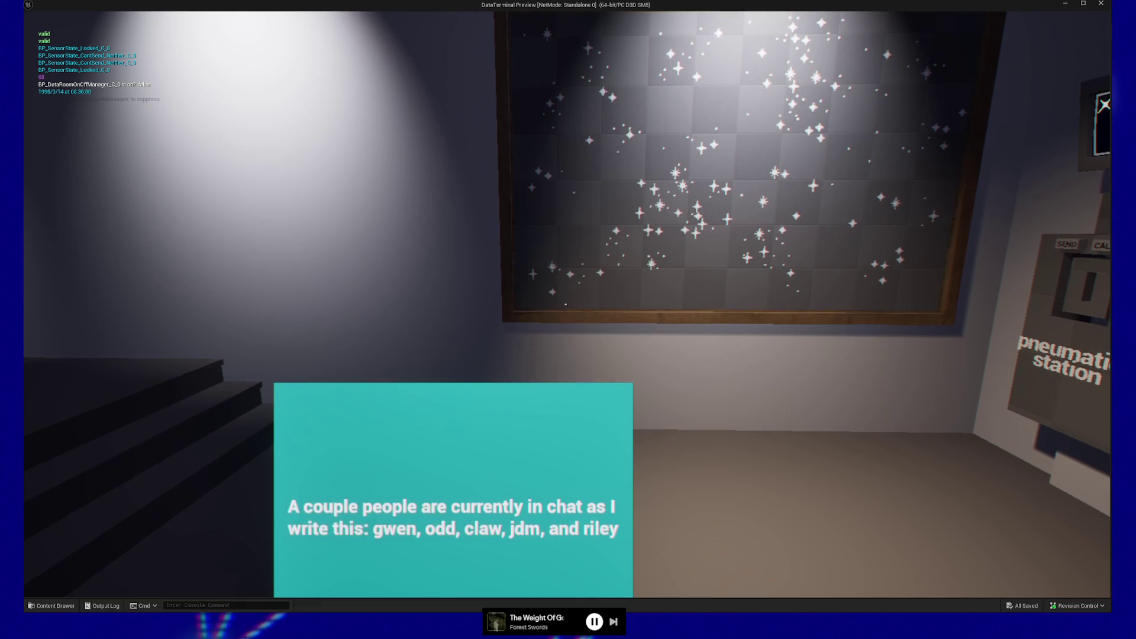
{"action": "key", "text": "s"}
{"action": "key", "text": "w"}
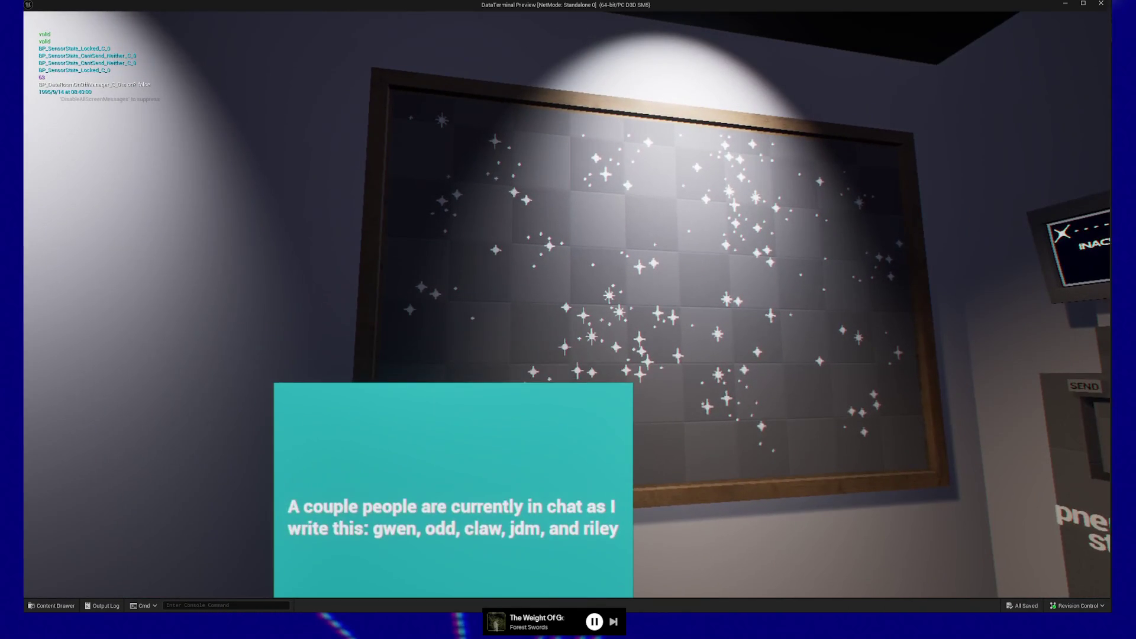
{"action": "key", "text": "Escape"}
{"action": "left_click", "coordinate": [548, 465]}
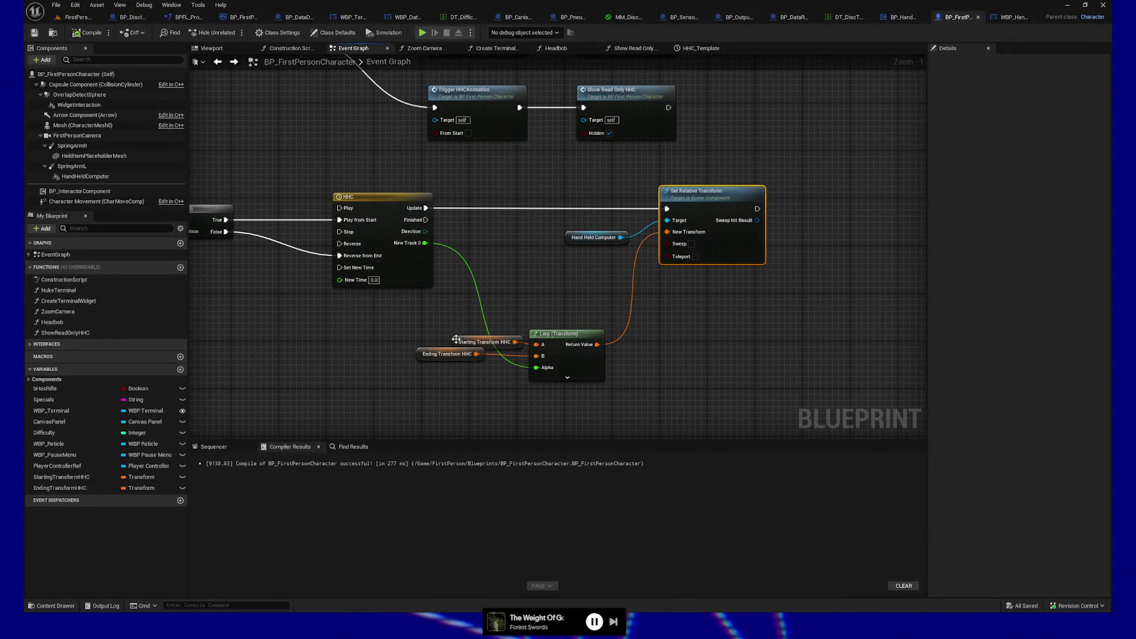
Align Starting Transform HHC above Ending Transform HHC, then select HandHeldComputer in the Viewport
{"action": "left_click_drag", "start_coordinate": [455, 339], "coordinate": [417, 339]}
{"action": "left_click_drag", "start_coordinate": [318, 353], "coordinate": [325, 363]}
{"action": "left_click_drag", "start_coordinate": [728, 350], "coordinate": [659, 346]}
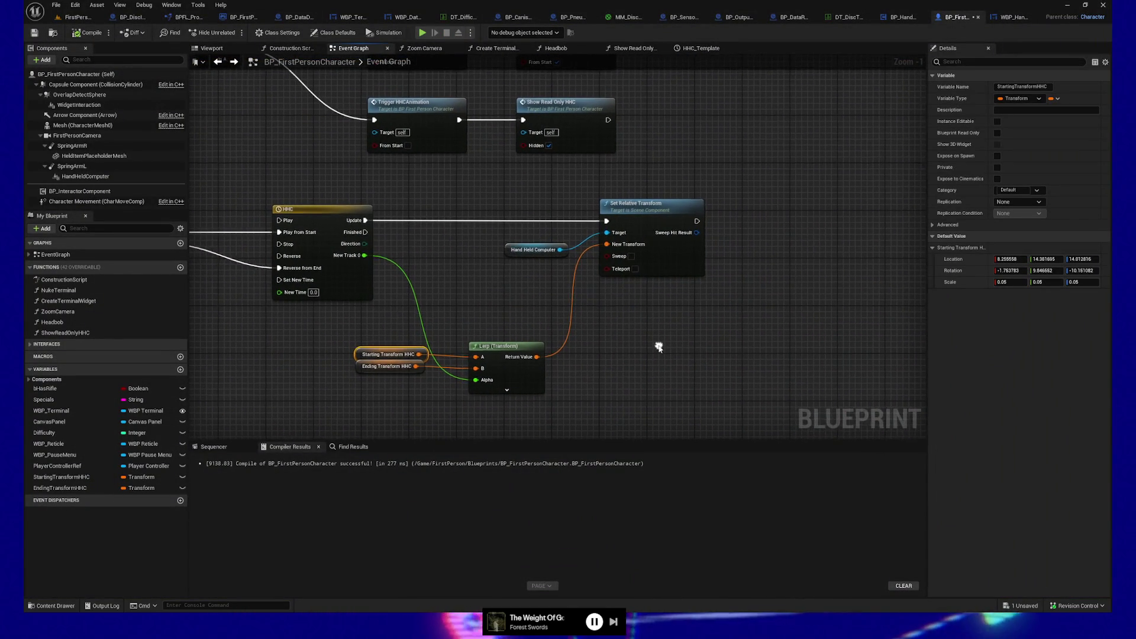
{"action": "mouse_move", "coordinate": [450, 281]}
{"action": "left_mouse_down"}
{"action": "mouse_move", "coordinate": [574, 261]}
{"action": "mouse_move", "coordinate": [590, 405]}
{"action": "mouse_move", "coordinate": [565, 283]}
{"action": "left_mouse_up"}
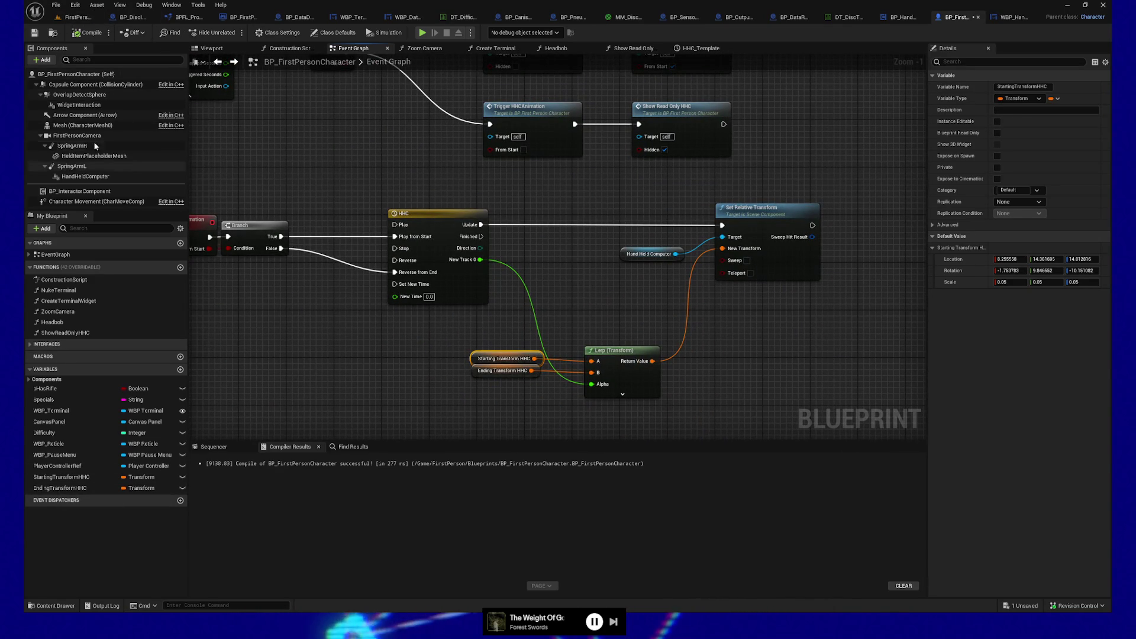
{"action": "left_click", "coordinate": [208, 48]}
{"action": "left_click", "coordinate": [449, 231]}
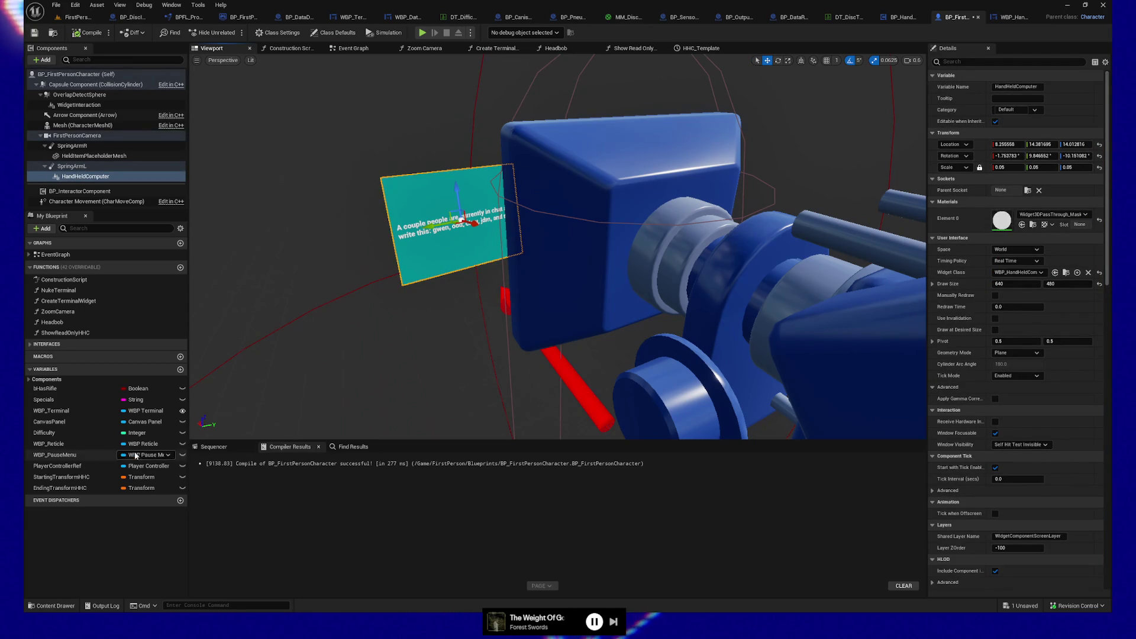
{"action": "left_click", "coordinate": [68, 481]}
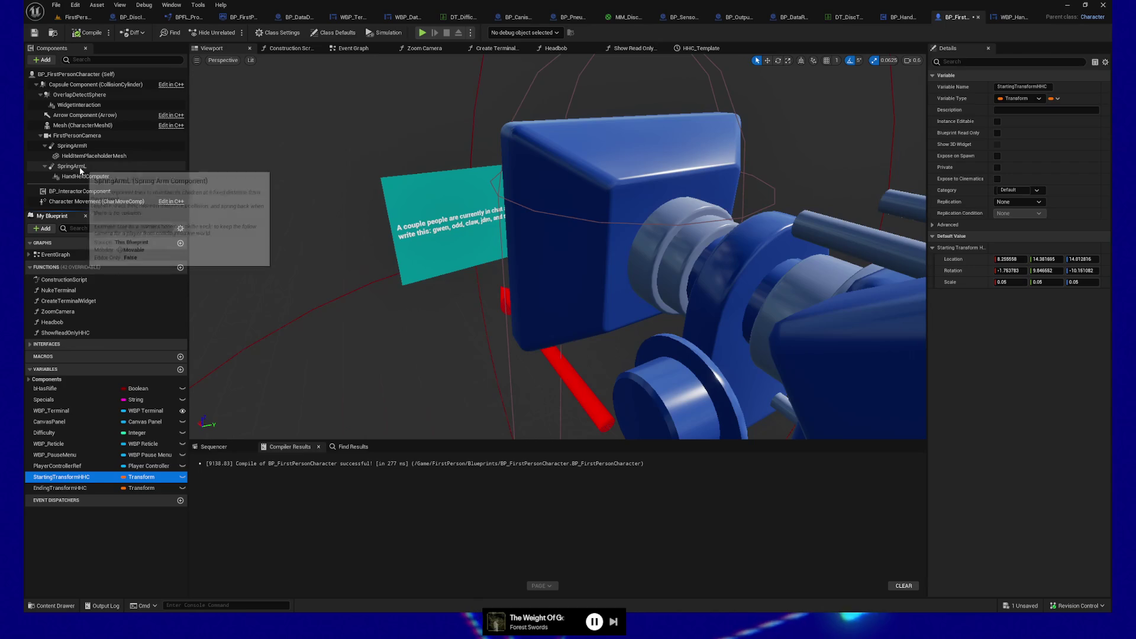
{"action": "left_click", "coordinate": [80, 176]}
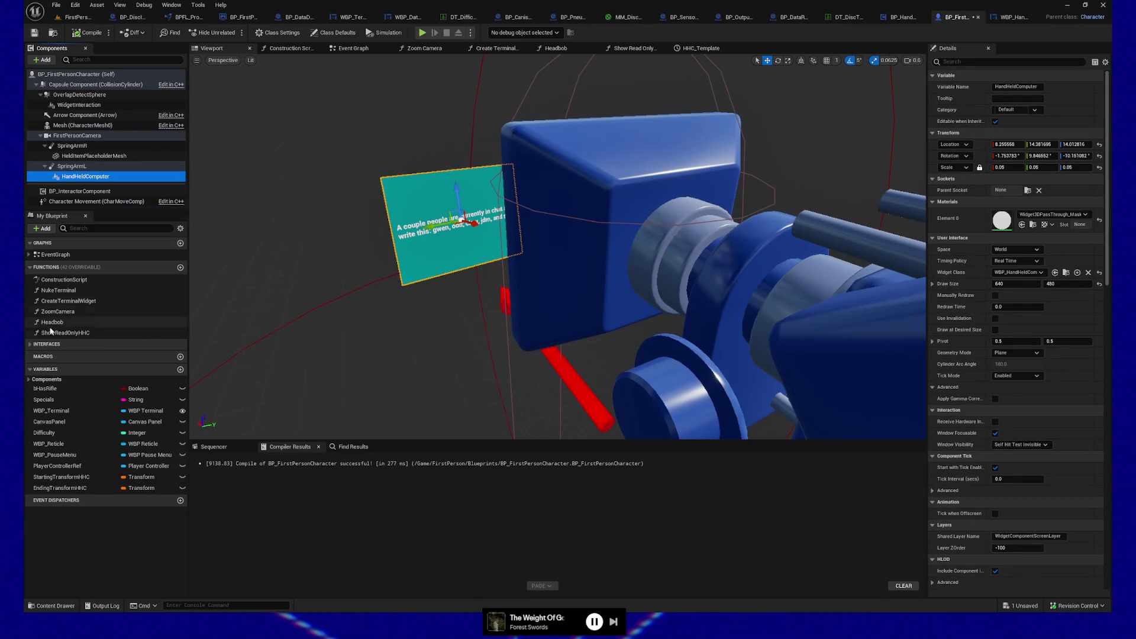
{"action": "left_click", "coordinate": [64, 478]}
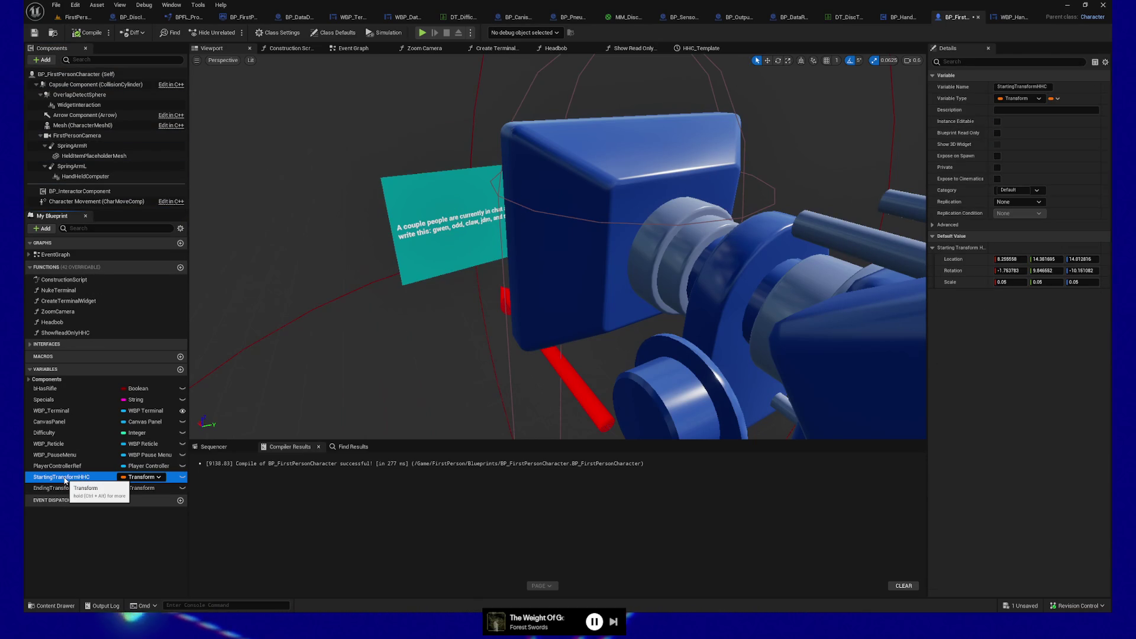
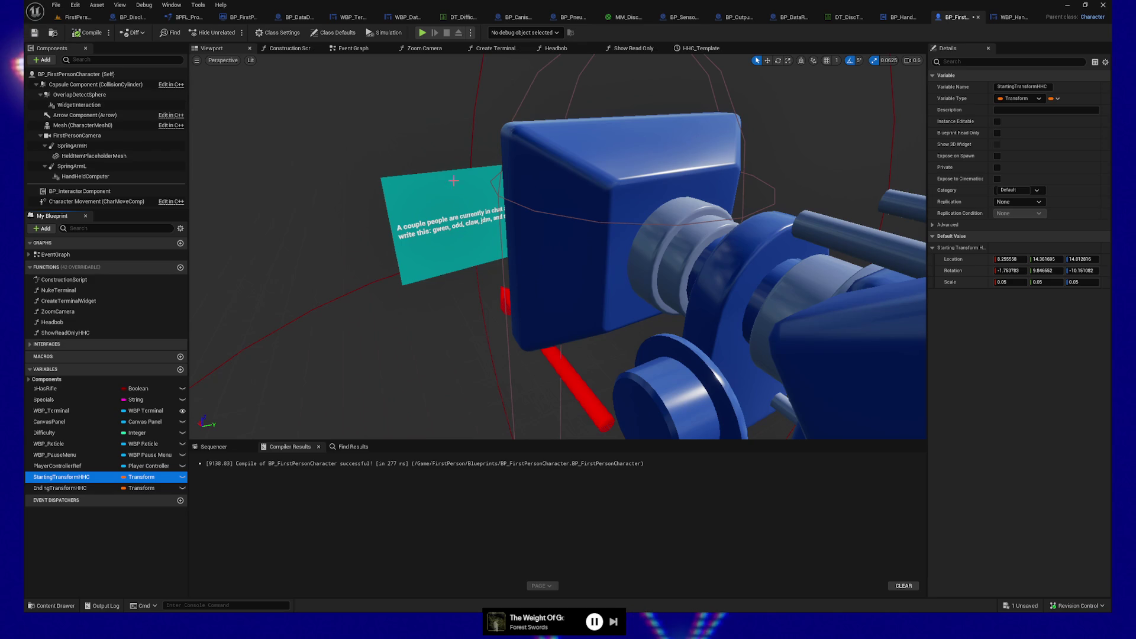
Try sliding SpringArmL and the widget left, then undo to keep its original position
{"action": "left_click", "coordinate": [455, 263]}
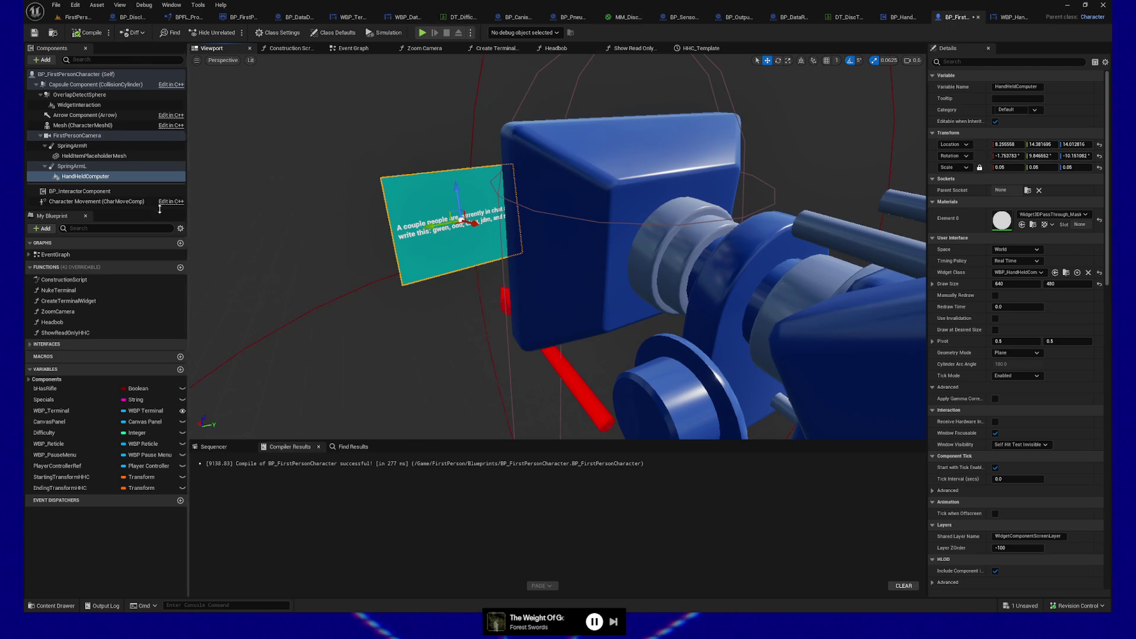
{"action": "left_click", "coordinate": [66, 167]}
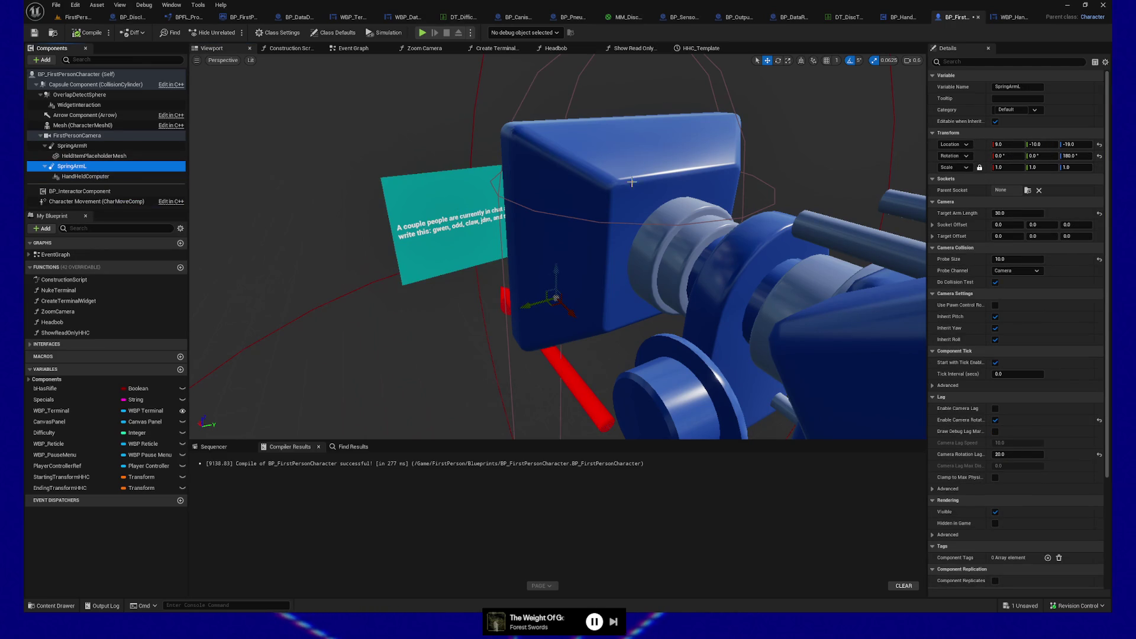
{"action": "mouse_move", "coordinate": [532, 304]}
{"action": "left_mouse_down"}
{"action": "mouse_move", "coordinate": [323, 344]}
{"action": "mouse_move", "coordinate": [375, 340]}
{"action": "mouse_move", "coordinate": [427, 362]}
{"action": "left_mouse_up"}
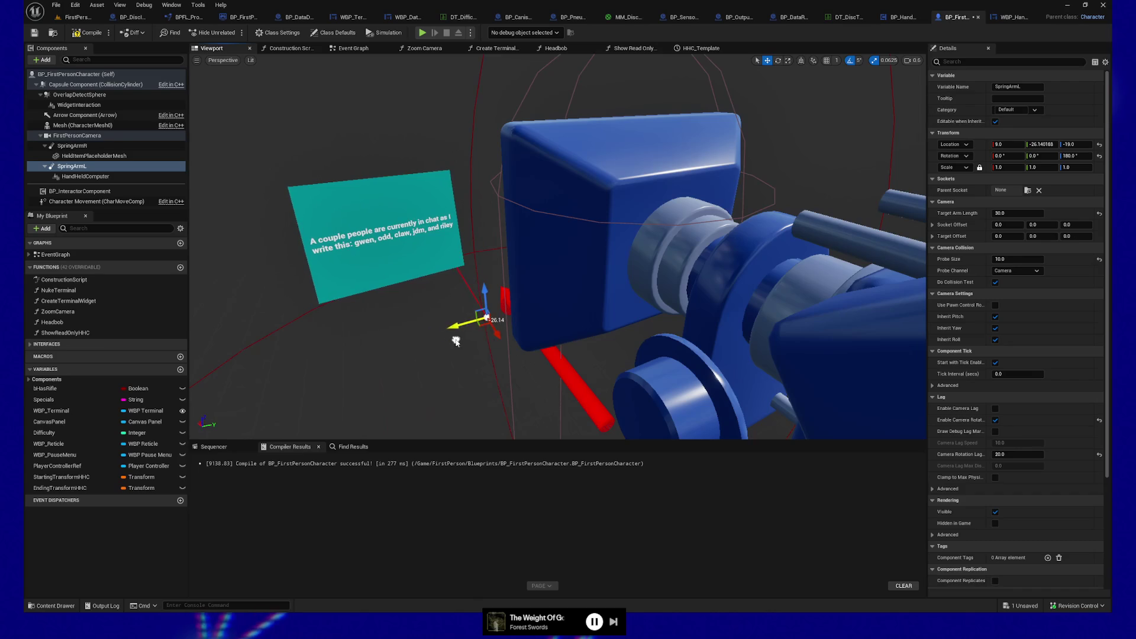
{"action": "key", "text": "ctrl+z"}
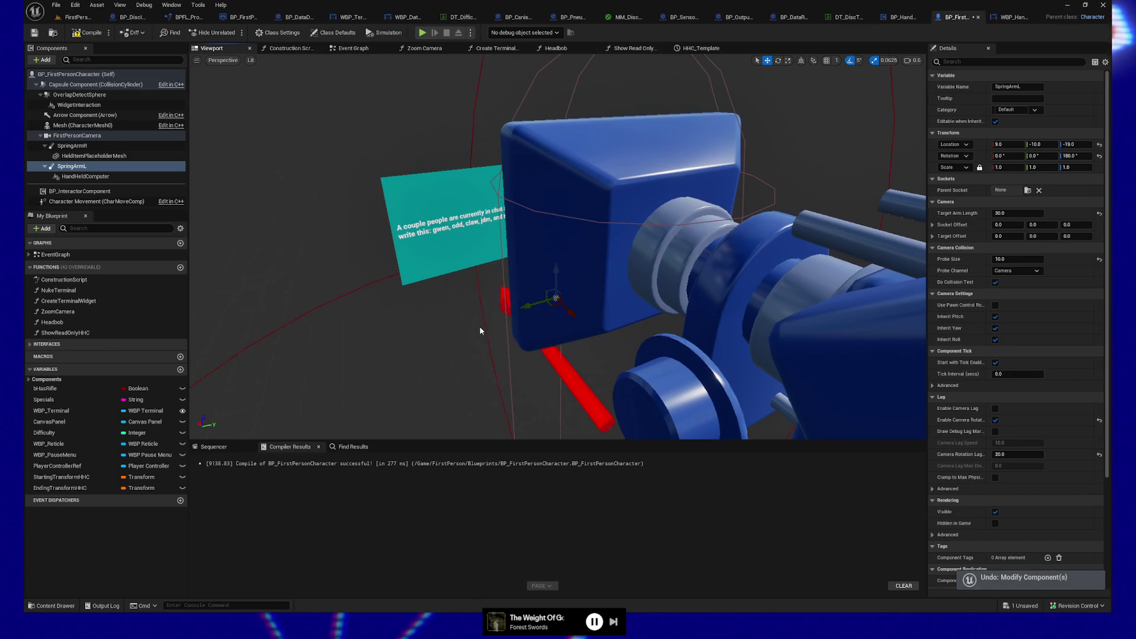
Set the HandHeldComputer widget's location to 0, 0, 0 and launch a game preview
{"action": "left_click", "coordinate": [463, 254]}
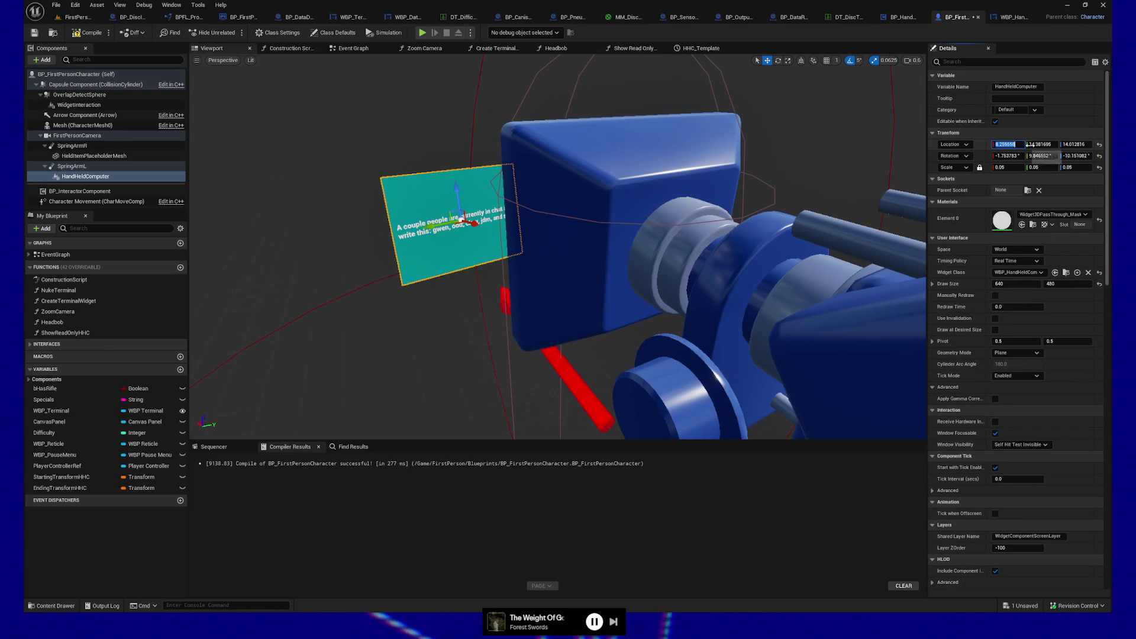
{"action": "key", "text": "Tab"}
{"action": "type", "text": "0"}
{"action": "key", "text": "Tab"}
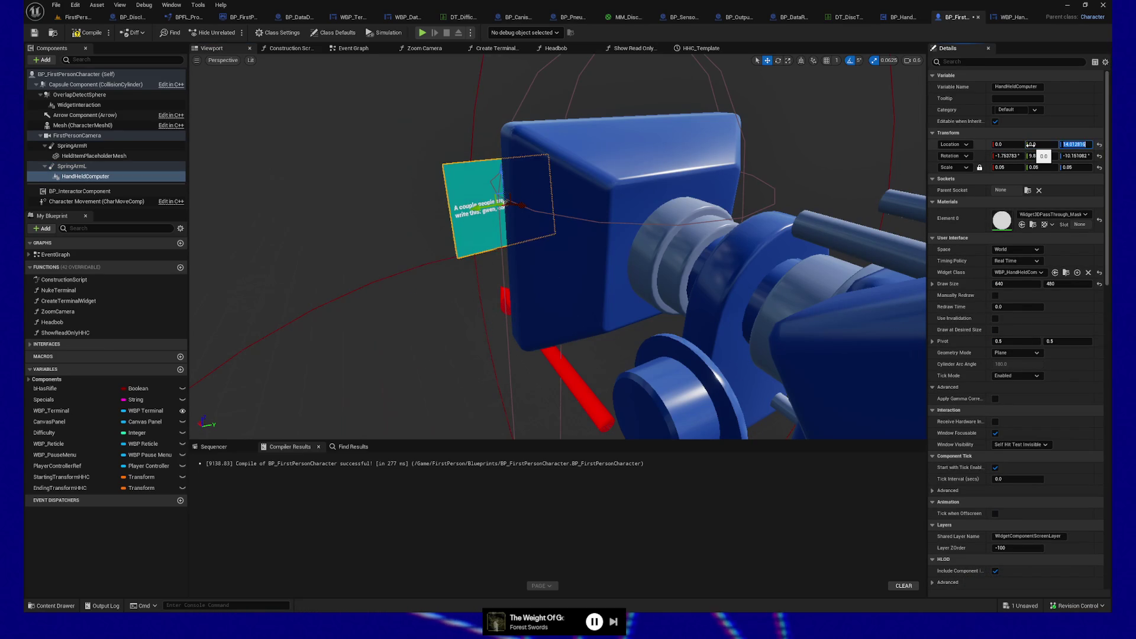
{"action": "type", "text": "0"}
{"action": "key", "text": "Tab"}
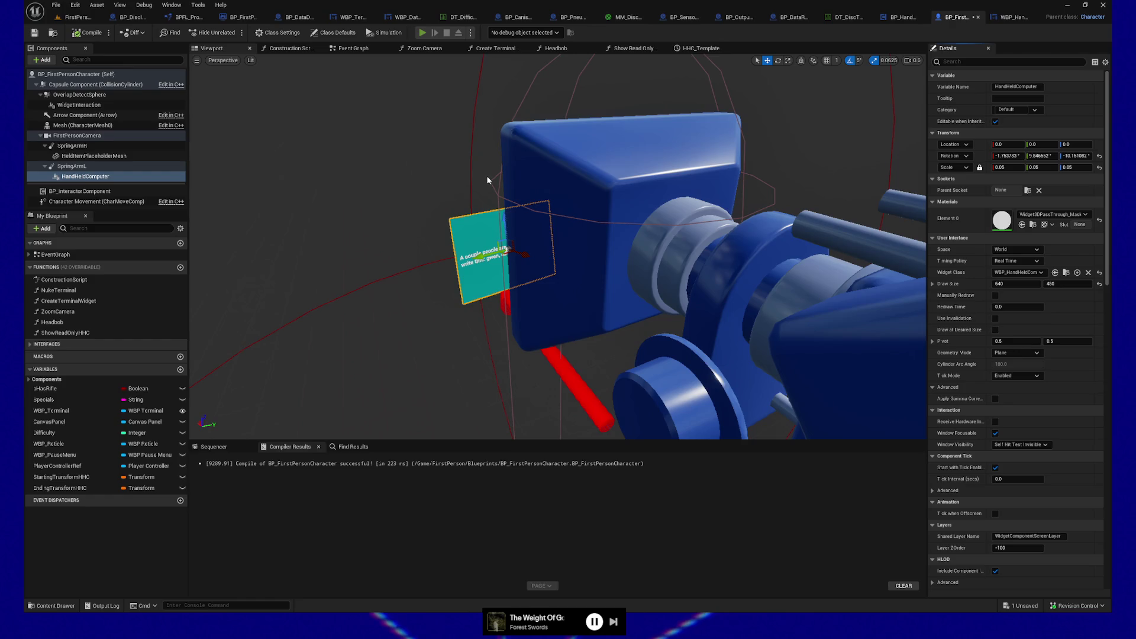
{"action": "key", "text": "alt+p"}
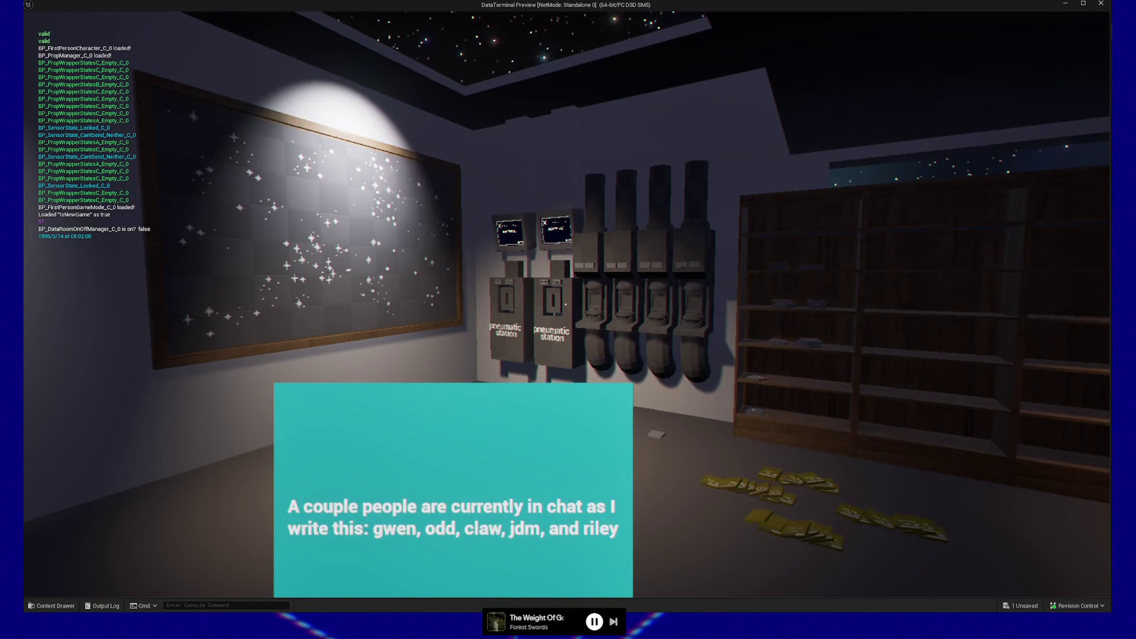
{"action": "mouse_move", "coordinate": [566, 304]}
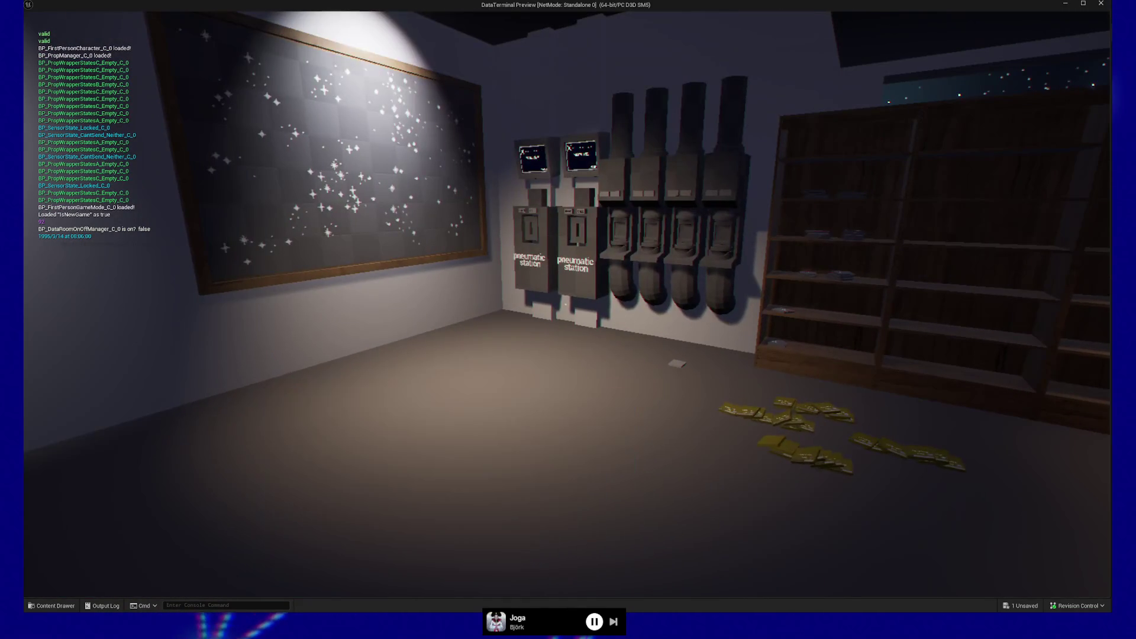
{"action": "key", "text": "Escape"}
{"action": "left_click", "coordinate": [566, 477]}
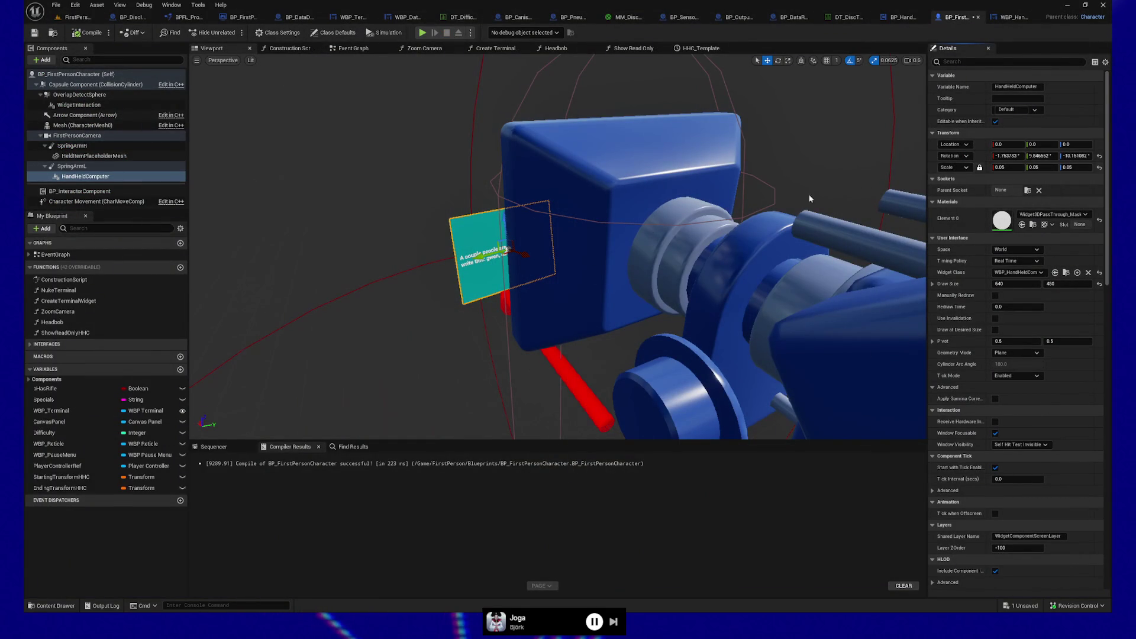
Move the widget to about 1.73, 9.94, 0.30 beside the gun, compile, save, and view the Event Graph
{"action": "left_click_drag", "start_coordinate": [482, 257], "coordinate": [454, 266]}
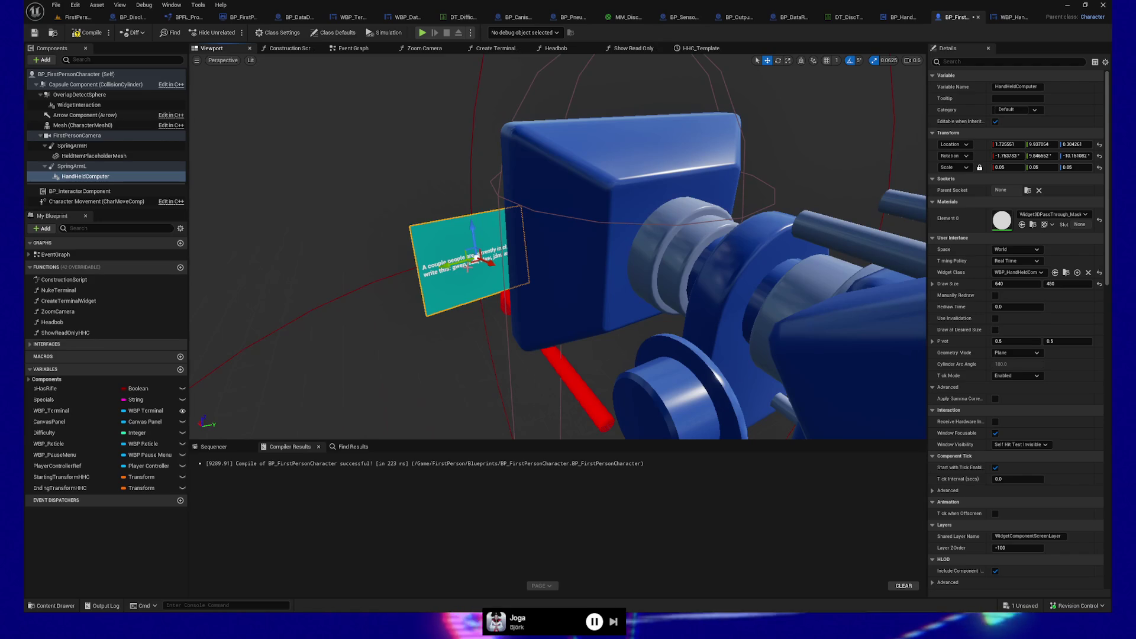
{"action": "left_click", "coordinate": [87, 33]}
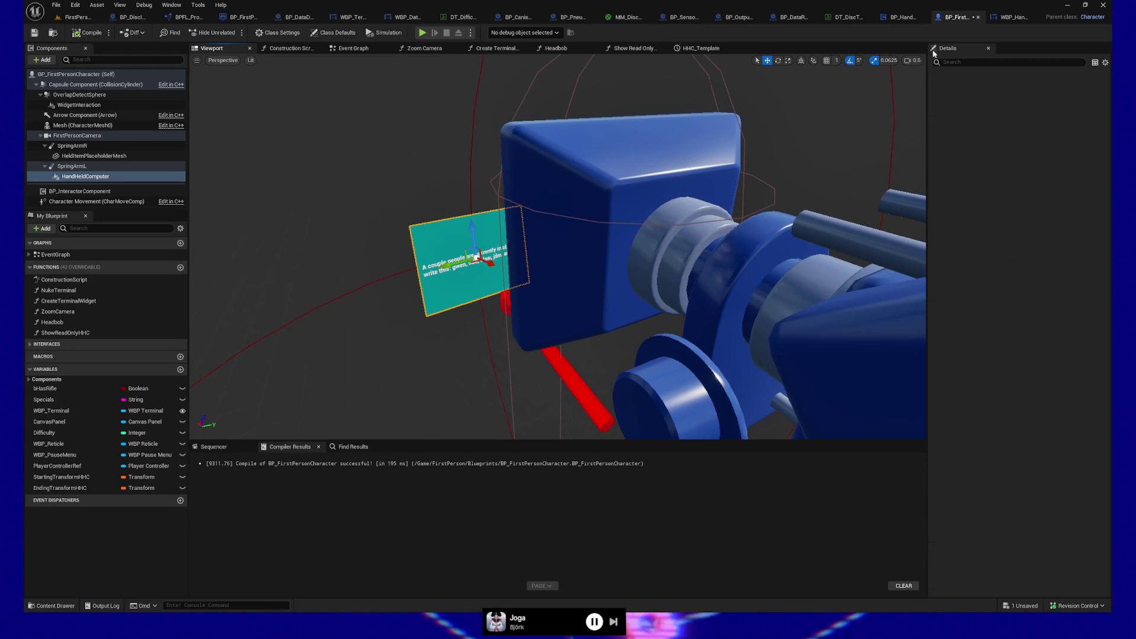
{"action": "key", "text": "ctrl+s"}
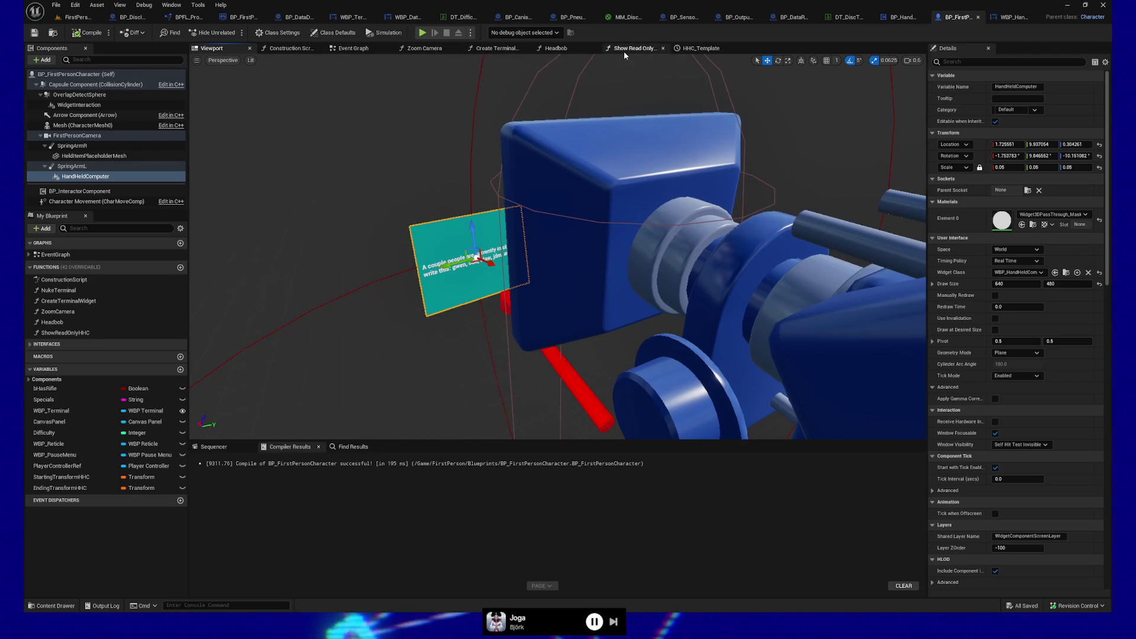
{"action": "left_click", "coordinate": [346, 54]}
{"action": "mouse_move", "coordinate": [474, 335]}
{"action": "left_mouse_down"}
{"action": "mouse_move", "coordinate": [527, 332]}
{"action": "mouse_move", "coordinate": [549, 345]}
{"action": "left_mouse_up"}
Wire Ending Transform HHC into the Lerp (Transform) B pin, compile, and launch a play test
{"action": "left_click", "coordinate": [332, 260]}
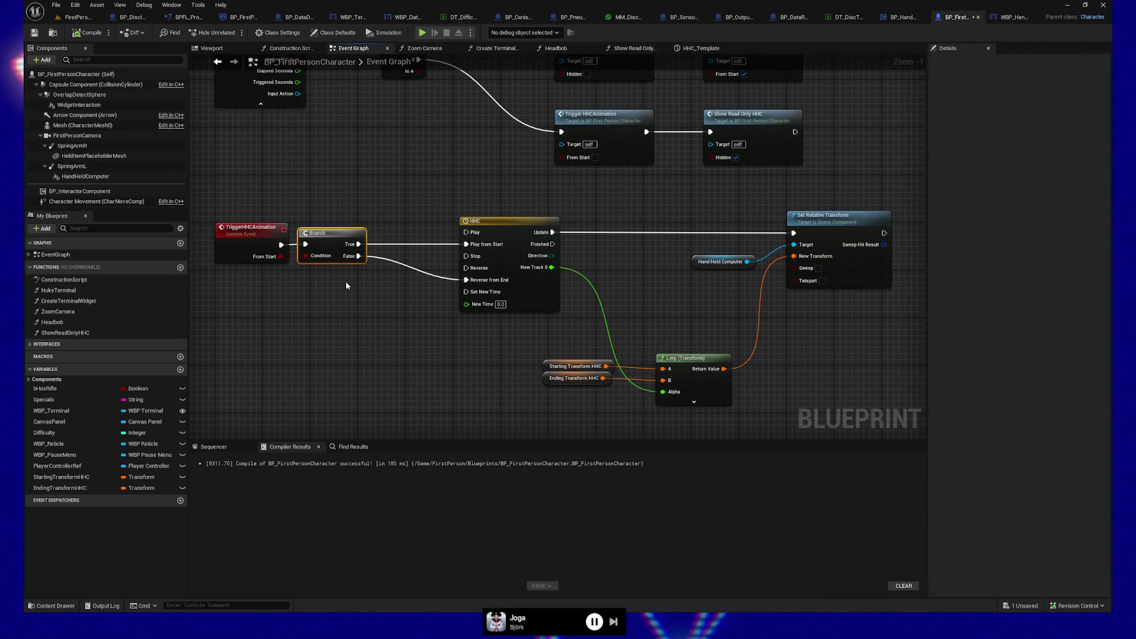
{"action": "mouse_move", "coordinate": [464, 156]}
{"action": "left_mouse_down"}
{"action": "mouse_move", "coordinate": [461, 204]}
{"action": "mouse_move", "coordinate": [432, 230]}
{"action": "left_mouse_up"}
{"action": "left_click_drag", "start_coordinate": [520, 255], "coordinate": [523, 205]}
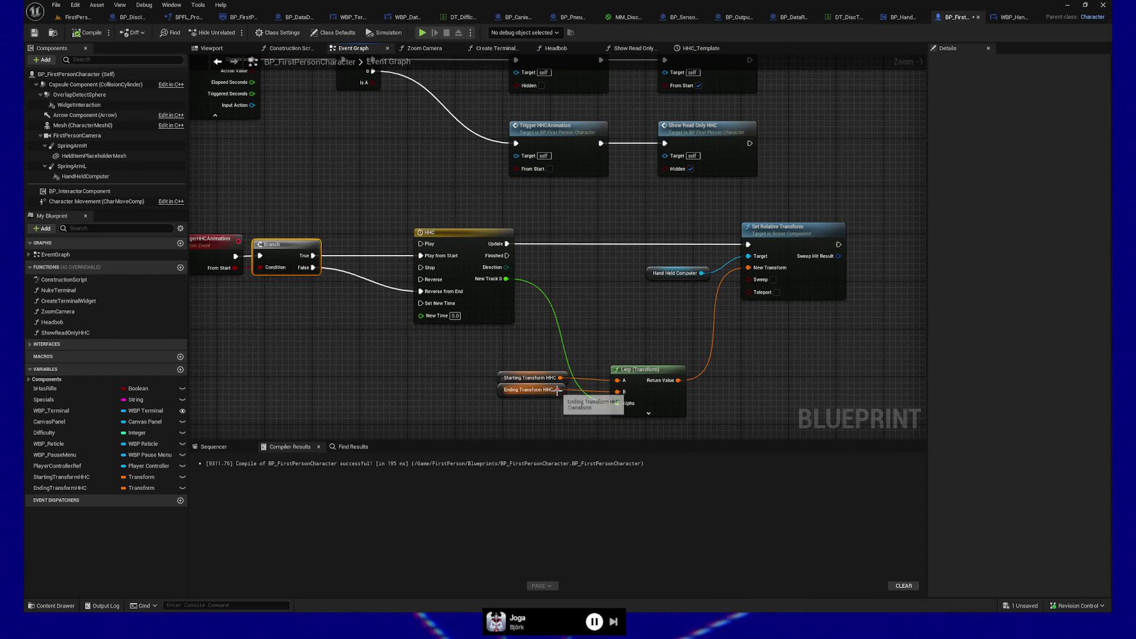
{"action": "left_click_drag", "start_coordinate": [561, 378], "coordinate": [619, 392]}
{"action": "left_click", "coordinate": [88, 32]}
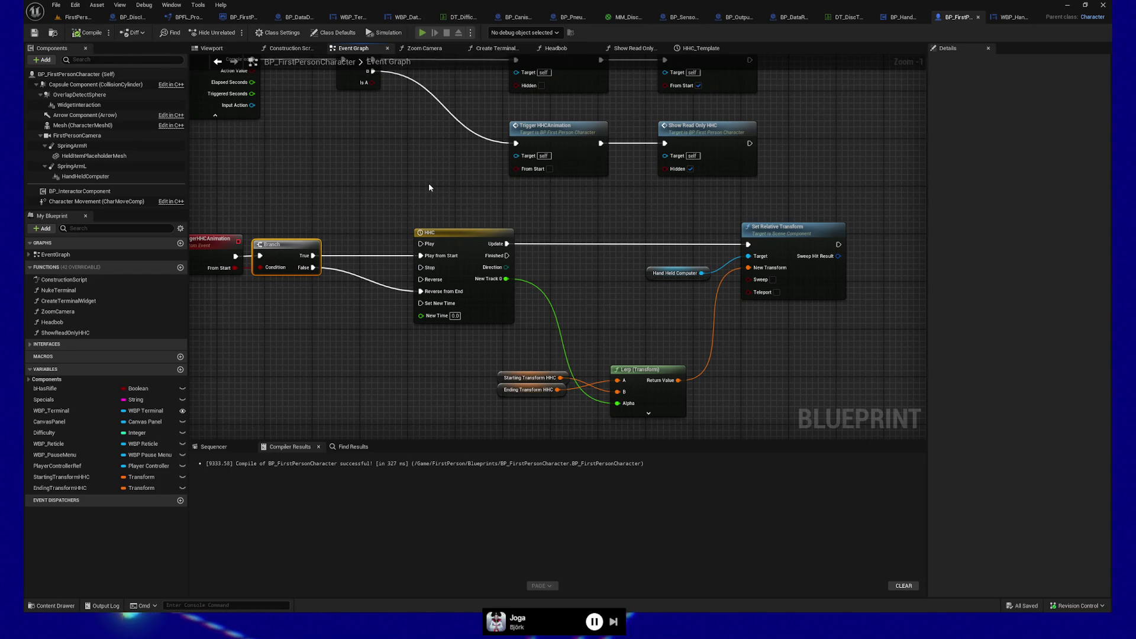
{"action": "key", "text": "alt+p"}
Walk toward the star board in the preview, then quit back to the Event Graph
{"action": "key", "text": "w"}
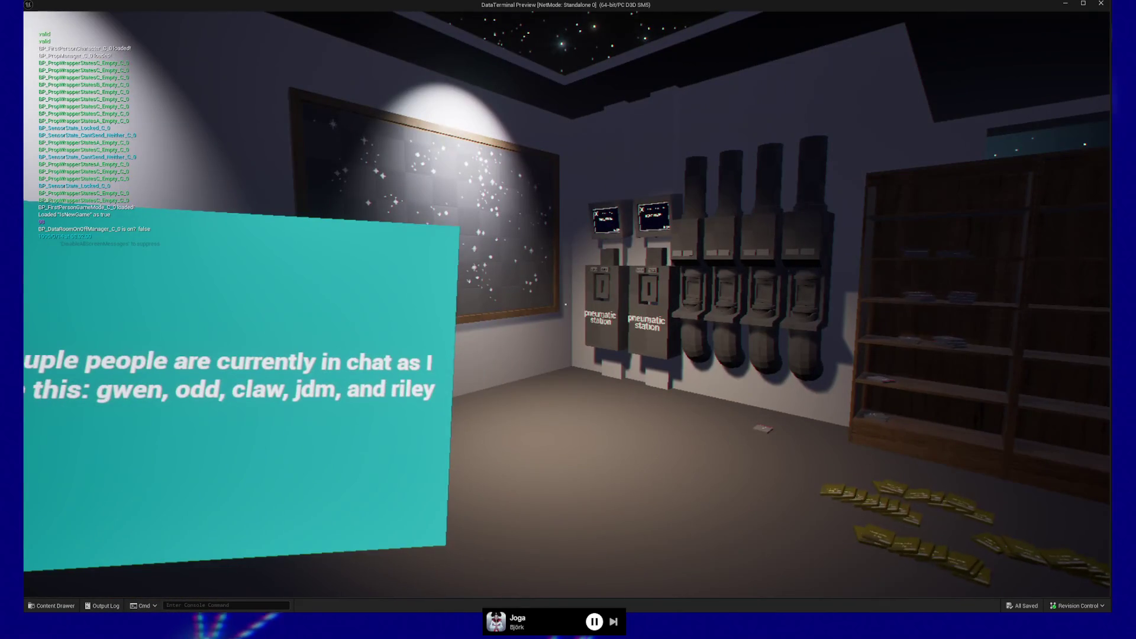
{"action": "key", "text": "w"}
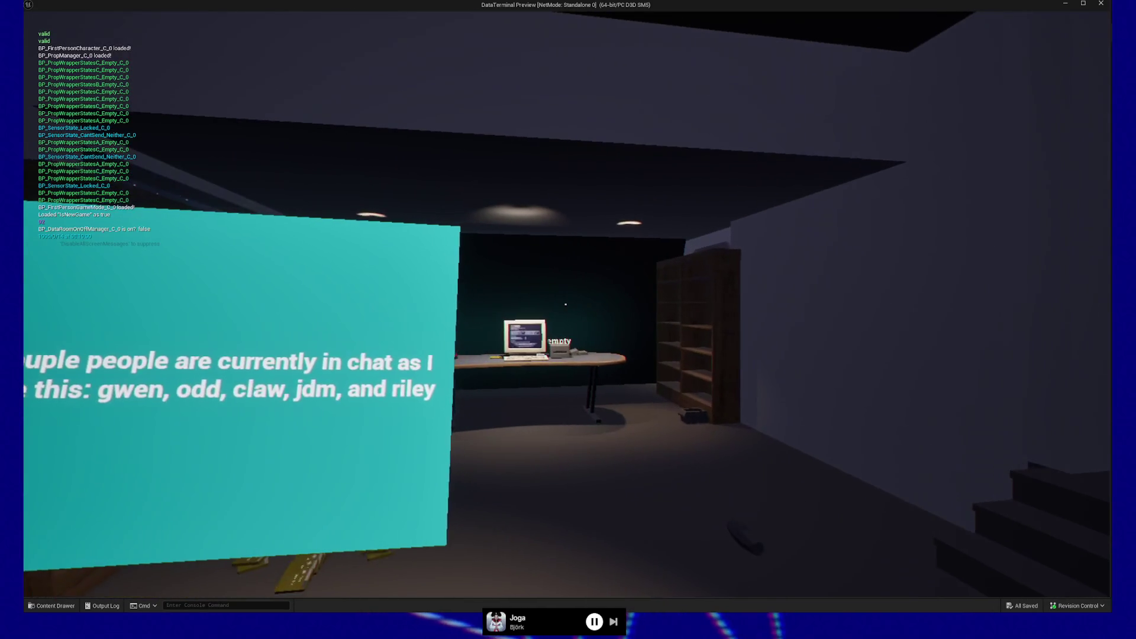
{"action": "key", "text": "Escape"}
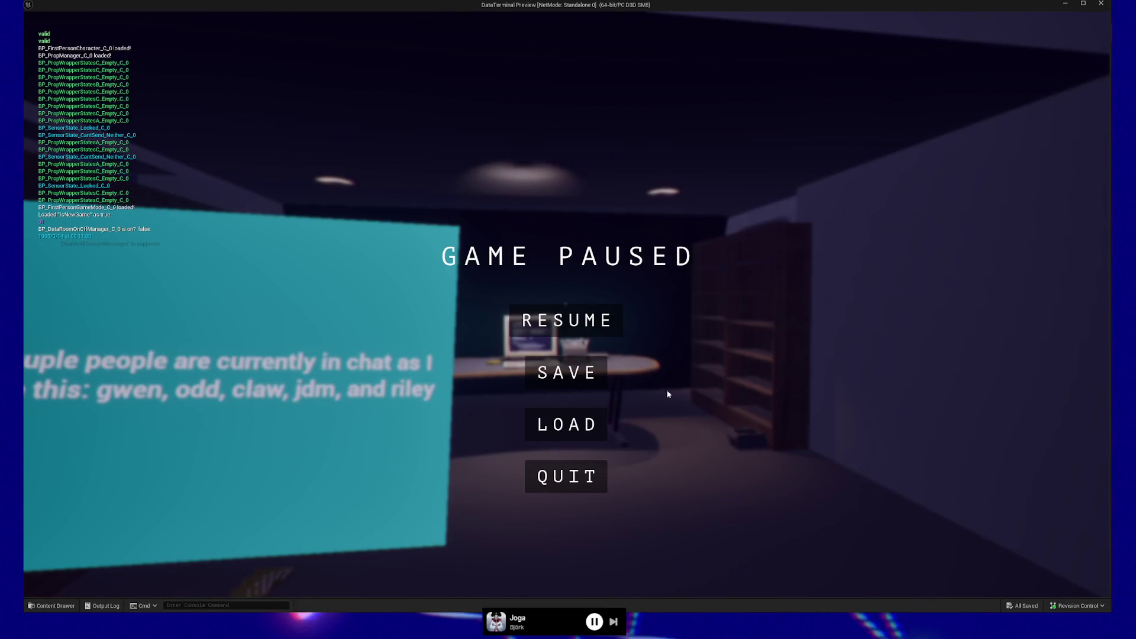
{"action": "left_click", "coordinate": [581, 465]}
{"action": "left_click_drag", "start_coordinate": [578, 336], "coordinate": [577, 334]}
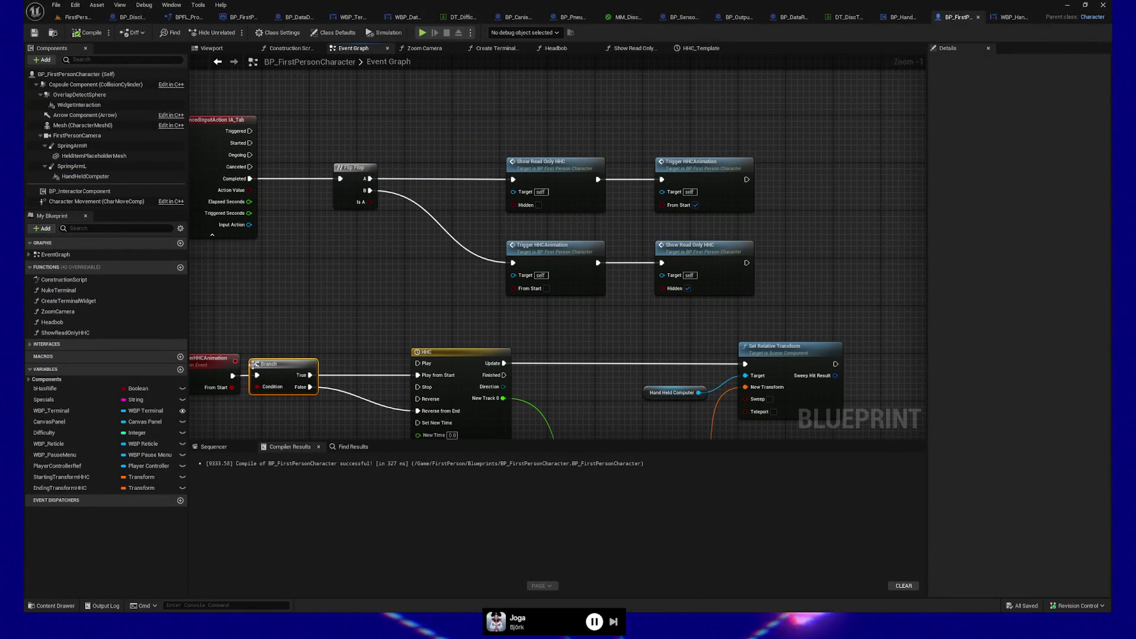
Inspect the Tab toggle logic, selecting the lower Trigger HHCAnimation nodes and compiling the blueprint
{"action": "left_click_drag", "start_coordinate": [275, 330], "coordinate": [349, 319]}
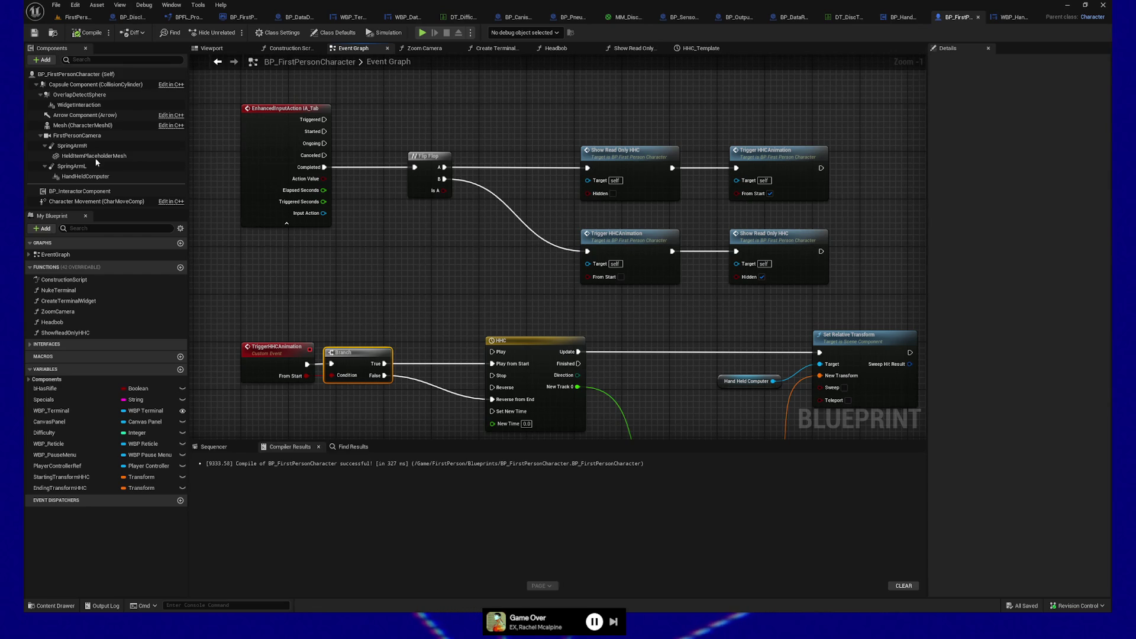
{"action": "mouse_move", "coordinate": [438, 276]}
{"action": "left_mouse_down"}
{"action": "mouse_move", "coordinate": [368, 264]}
{"action": "mouse_move", "coordinate": [449, 262]}
{"action": "left_mouse_up"}
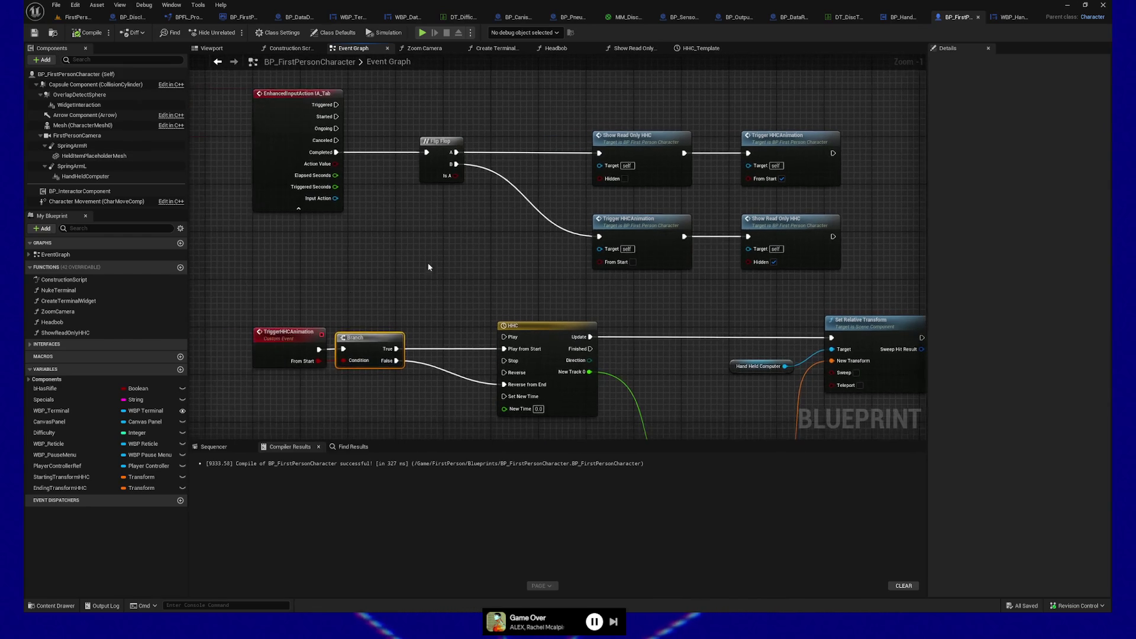
{"action": "left_click", "coordinate": [282, 336]}
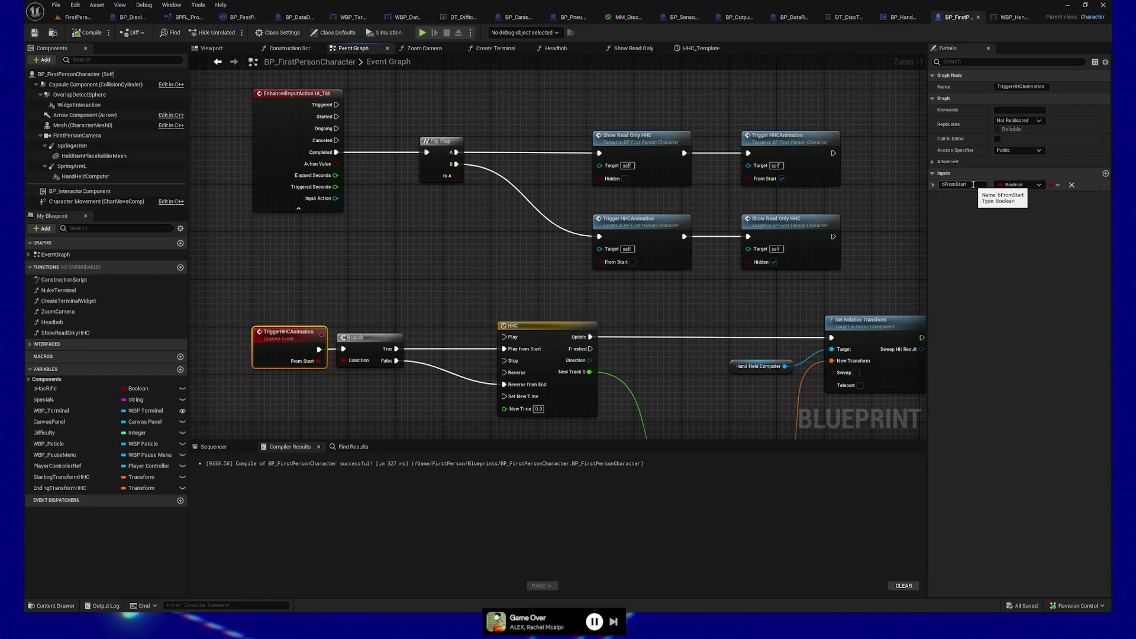
{"action": "left_click_drag", "start_coordinate": [691, 200], "coordinate": [689, 212]}
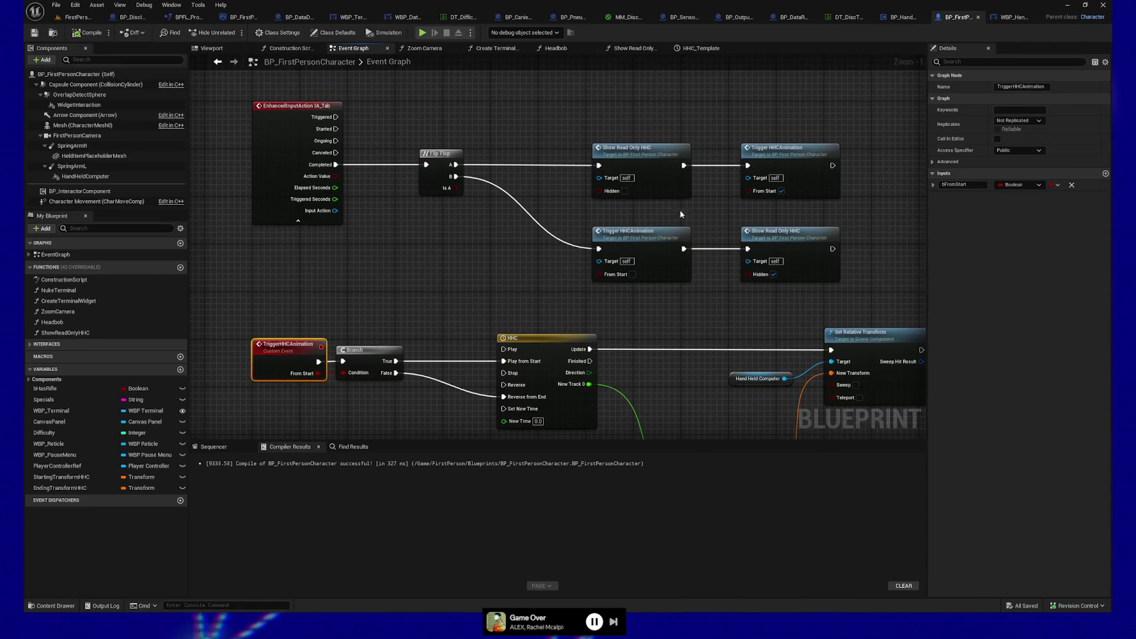
{"action": "left_click_drag", "start_coordinate": [580, 244], "coordinate": [861, 302]}
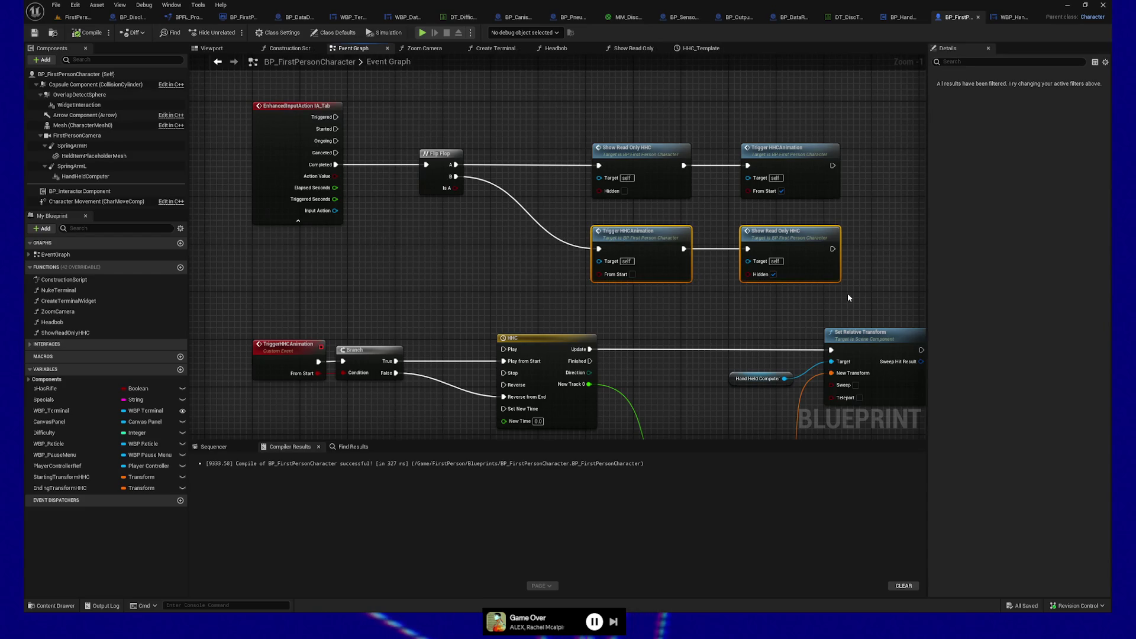
{"action": "left_click", "coordinate": [603, 299]}
{"action": "right_click", "coordinate": [631, 236]}
{"action": "key", "text": "Escape"}
{"action": "left_click", "coordinate": [83, 33]}
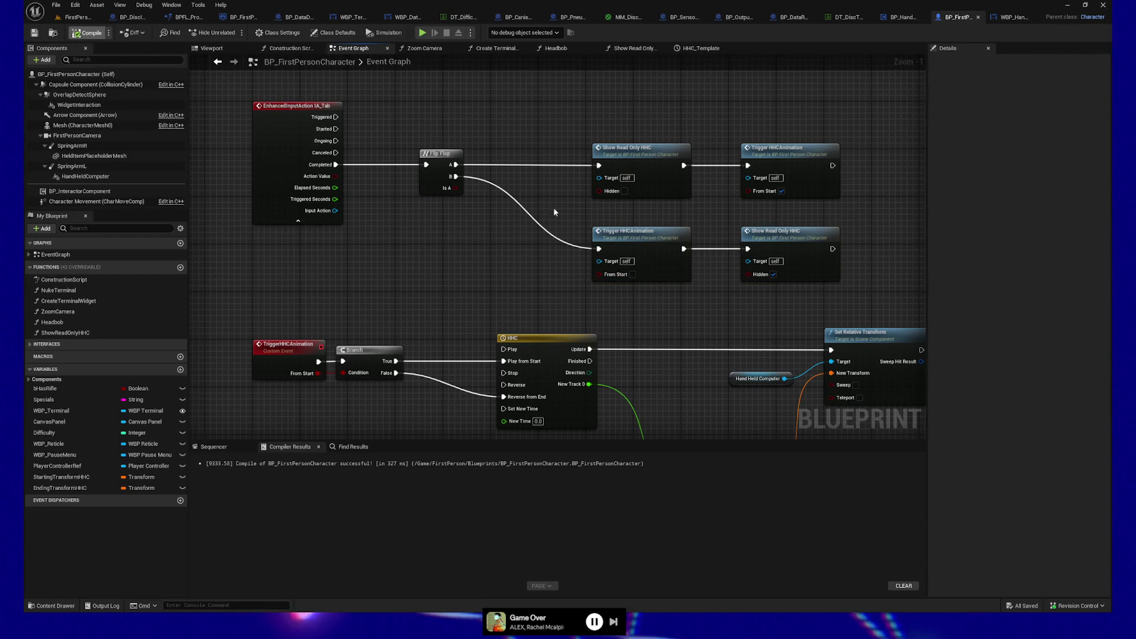
Shift the lower Trigger HHCAnimation and Show Read Only HHC pair up slightly, recompiling along the way
{"action": "right_click", "coordinate": [629, 245]}
{"action": "mouse_move", "coordinate": [586, 220]}
{"action": "left_mouse_down"}
{"action": "mouse_move", "coordinate": [848, 291]}
{"action": "mouse_move", "coordinate": [713, 281]}
{"action": "mouse_move", "coordinate": [735, 270]}
{"action": "left_mouse_up"}
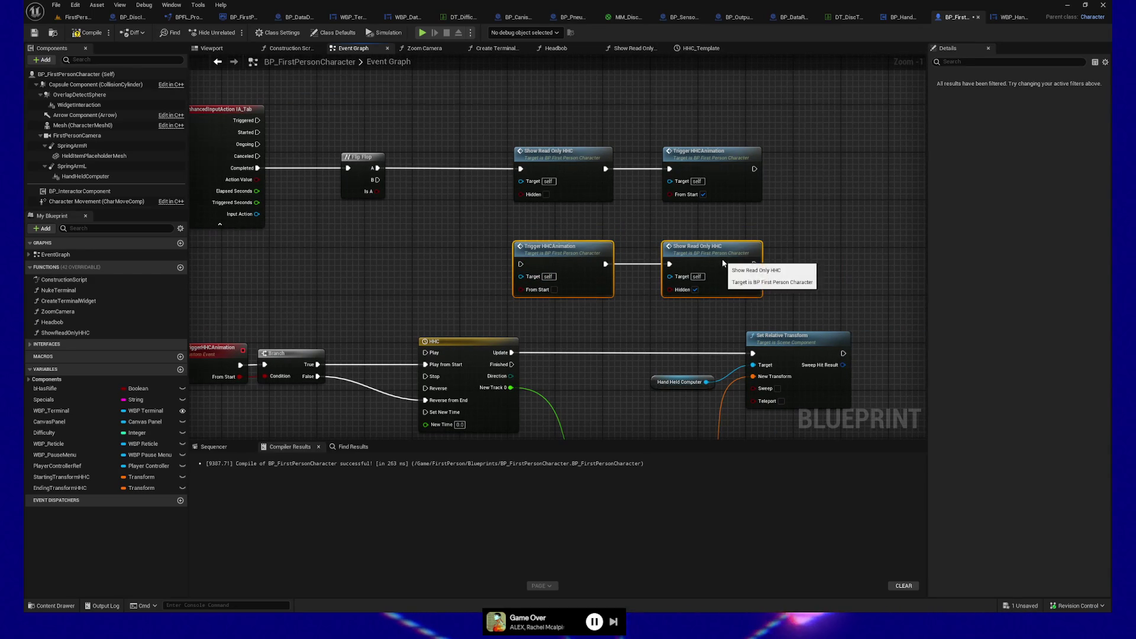
{"action": "left_click_drag", "start_coordinate": [577, 251], "coordinate": [577, 257]}
{"action": "left_click", "coordinate": [586, 243]}
{"action": "left_click", "coordinate": [88, 33]}
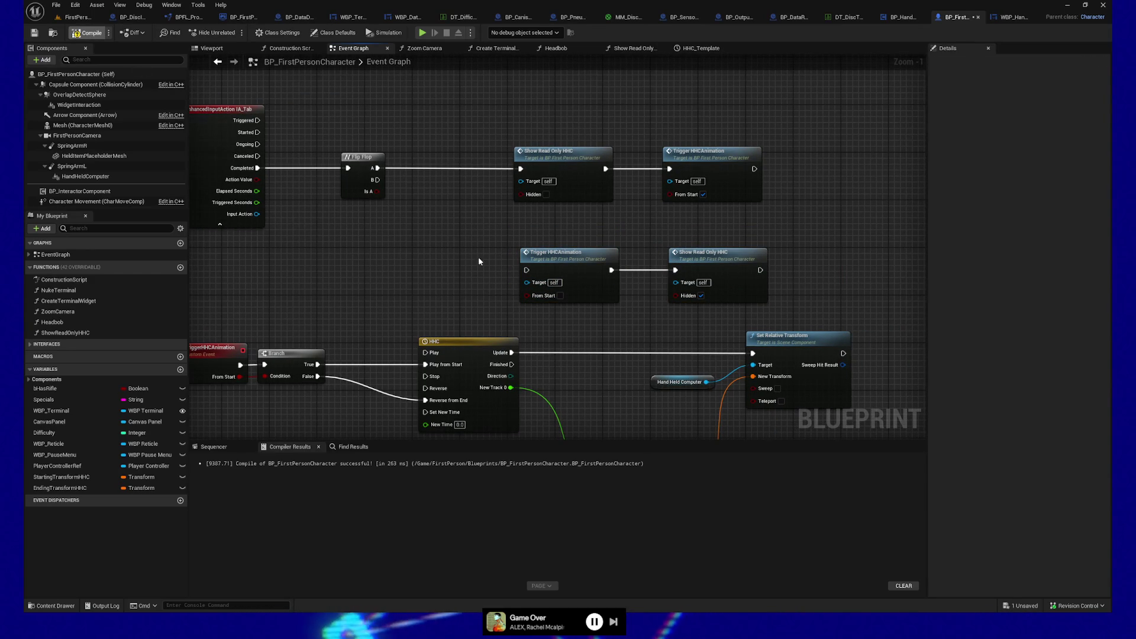
{"action": "left_click_drag", "start_coordinate": [499, 256], "coordinate": [691, 302]}
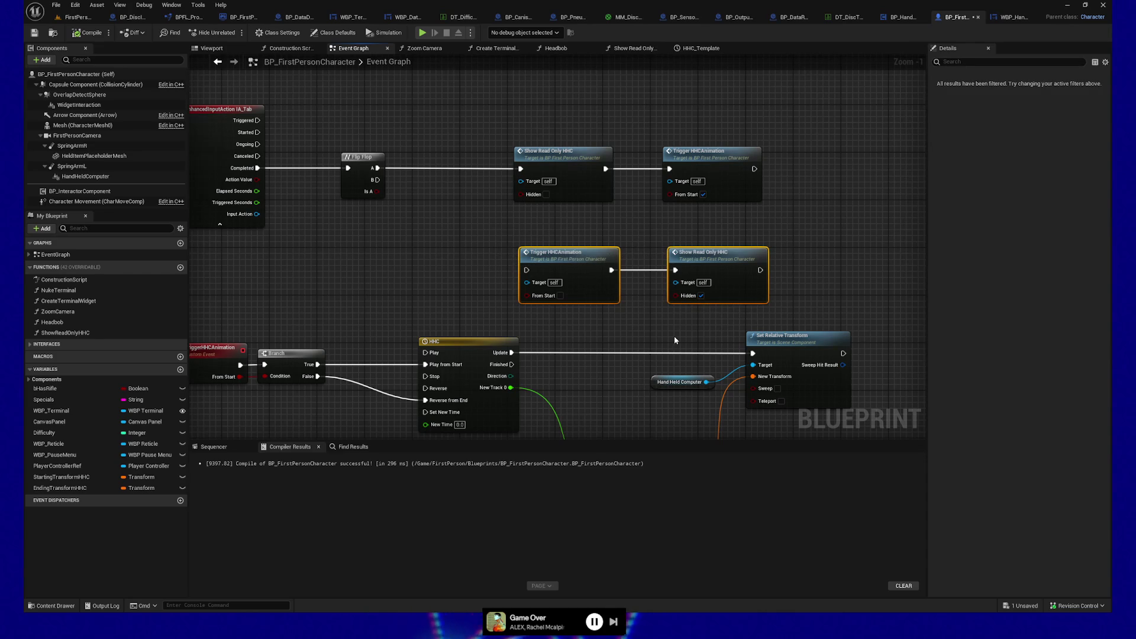
{"action": "right_click", "coordinate": [729, 281]}
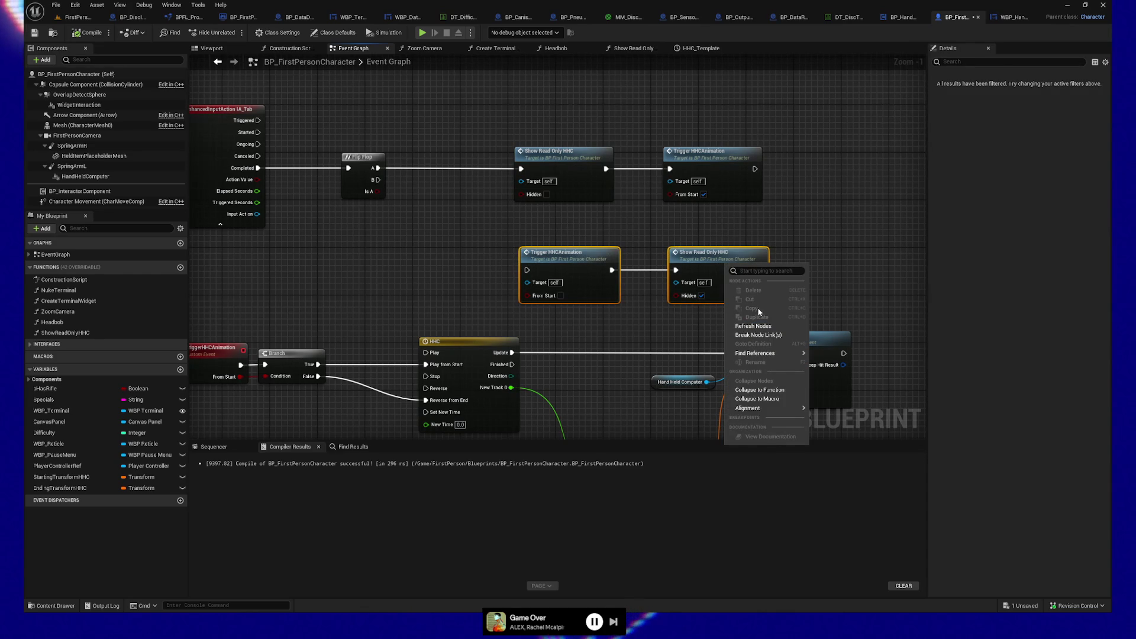
{"action": "left_click", "coordinate": [457, 244]}
{"action": "left_click_drag", "start_coordinate": [722, 265], "coordinate": [716, 258]}
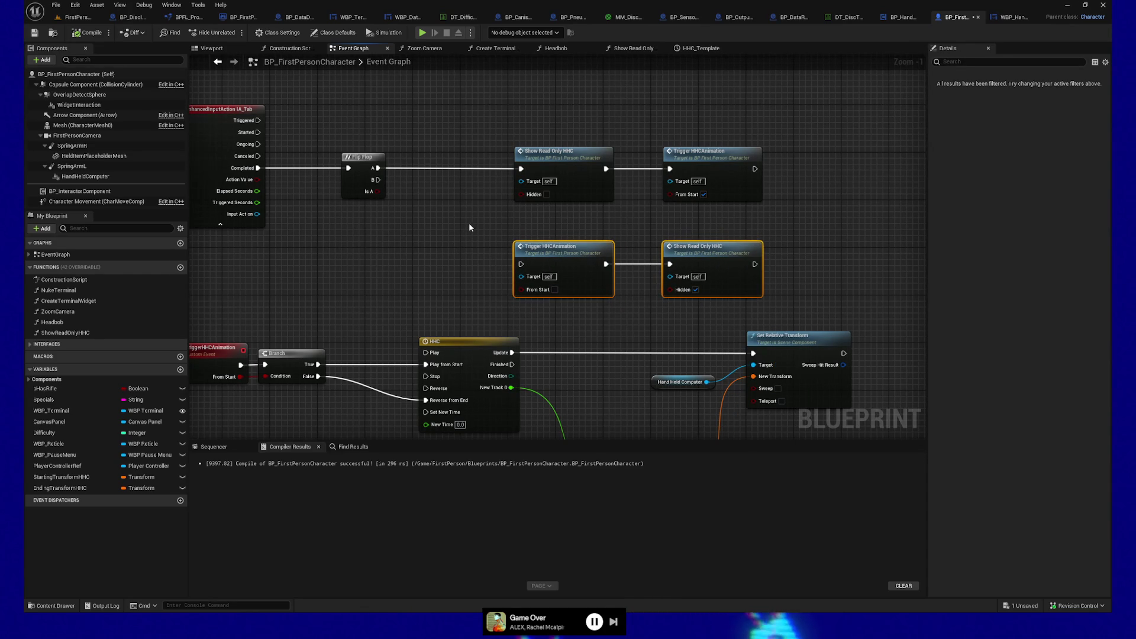
{"action": "mouse_move", "coordinate": [379, 232]}
{"action": "left_mouse_down"}
{"action": "mouse_move", "coordinate": [441, 294]}
{"action": "mouse_move", "coordinate": [524, 237]}
{"action": "mouse_move", "coordinate": [424, 251]}
{"action": "mouse_move", "coordinate": [590, 268]}
{"action": "mouse_move", "coordinate": [569, 267]}
{"action": "left_mouse_up"}
Add a NOT Boolean node off Flip Flop Is A and wire it into the top From Start
{"action": "type", "text": "not bool"}
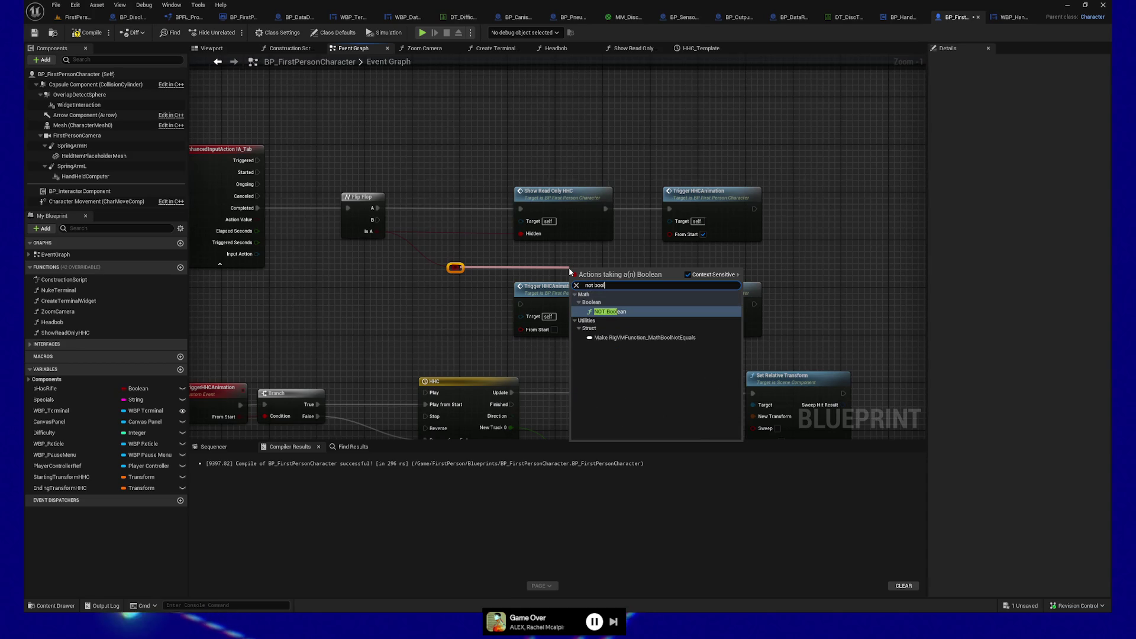
{"action": "key", "text": "Return"}
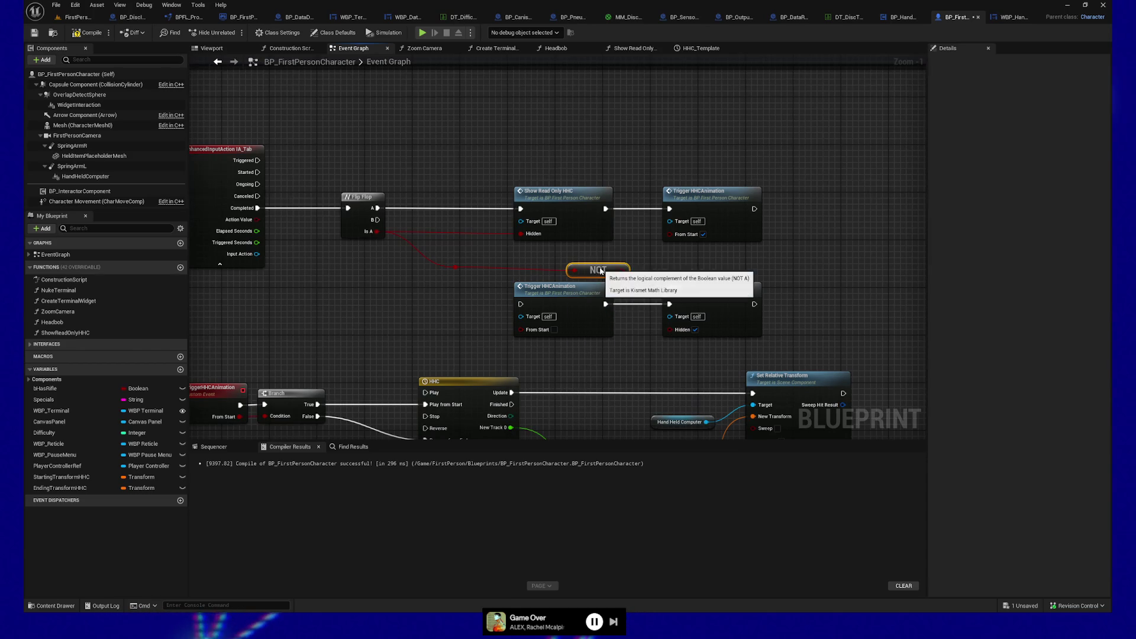
{"action": "left_click_drag", "start_coordinate": [615, 264], "coordinate": [669, 233]}
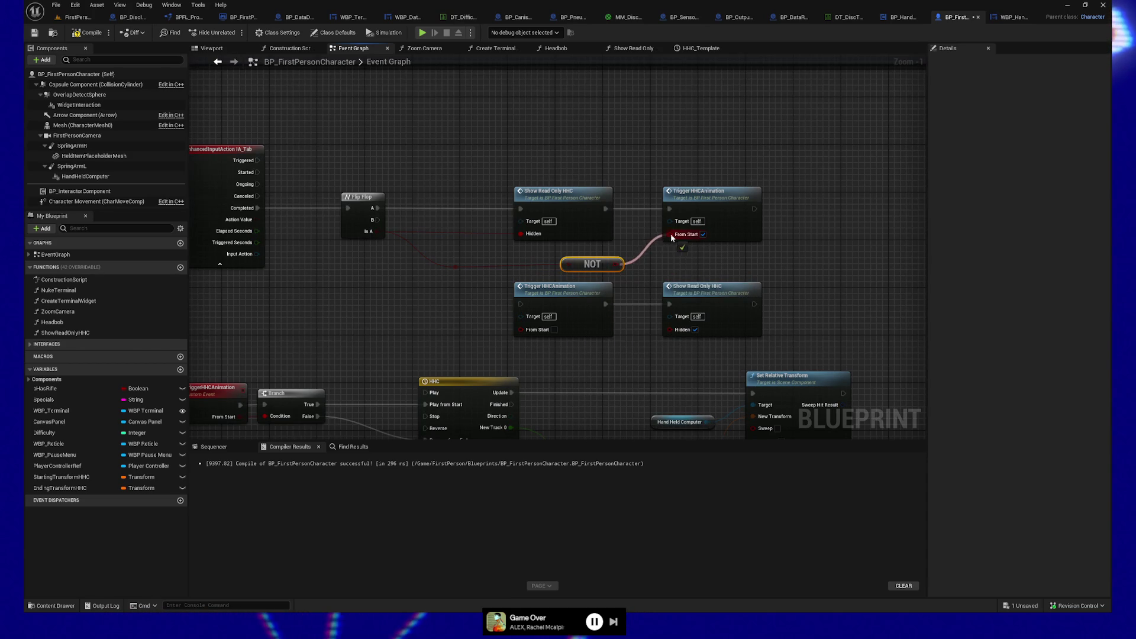
{"action": "left_click_drag", "start_coordinate": [425, 254], "coordinate": [615, 272]}
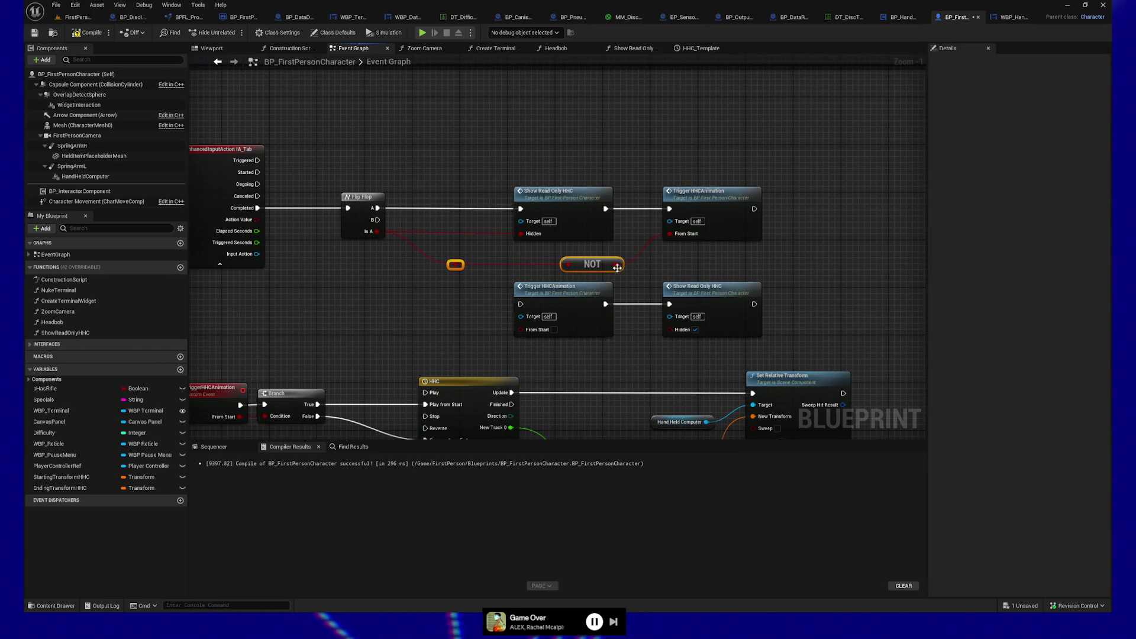
Connect Flip Flop B to Show Read Only HHC, compile, and start a play test
{"action": "mouse_move", "coordinate": [377, 219]}
{"action": "left_mouse_down"}
{"action": "mouse_move", "coordinate": [506, 220]}
{"action": "mouse_move", "coordinate": [521, 209]}
{"action": "left_mouse_up"}
{"action": "left_click_drag", "start_coordinate": [343, 169], "coordinate": [390, 268]}
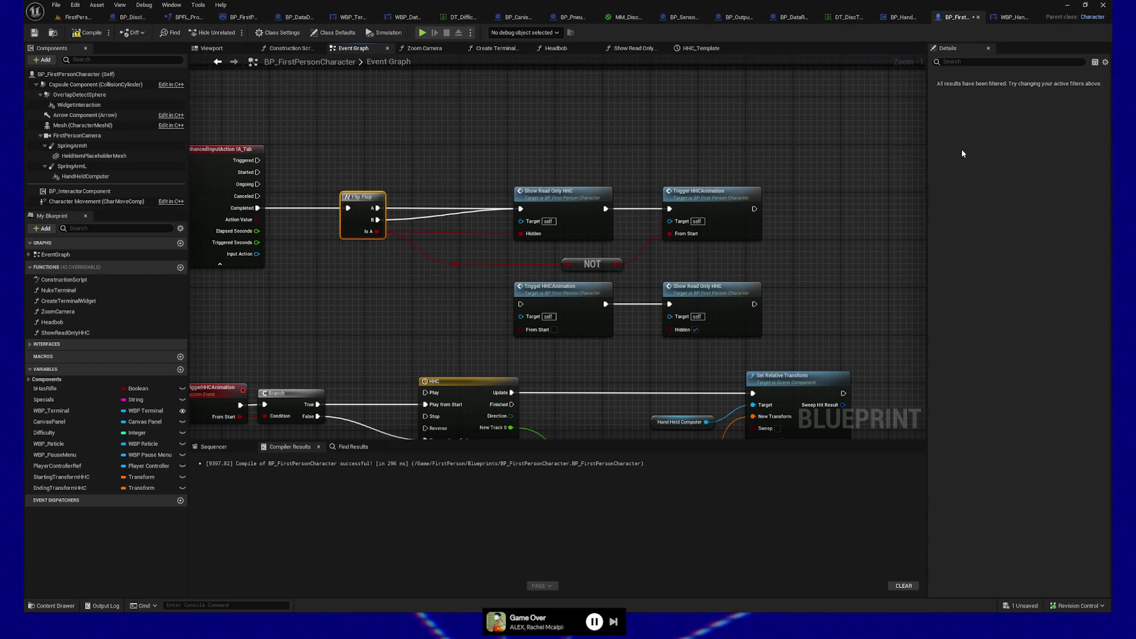
{"action": "left_click", "coordinate": [86, 34]}
{"action": "left_click", "coordinate": [423, 33]}
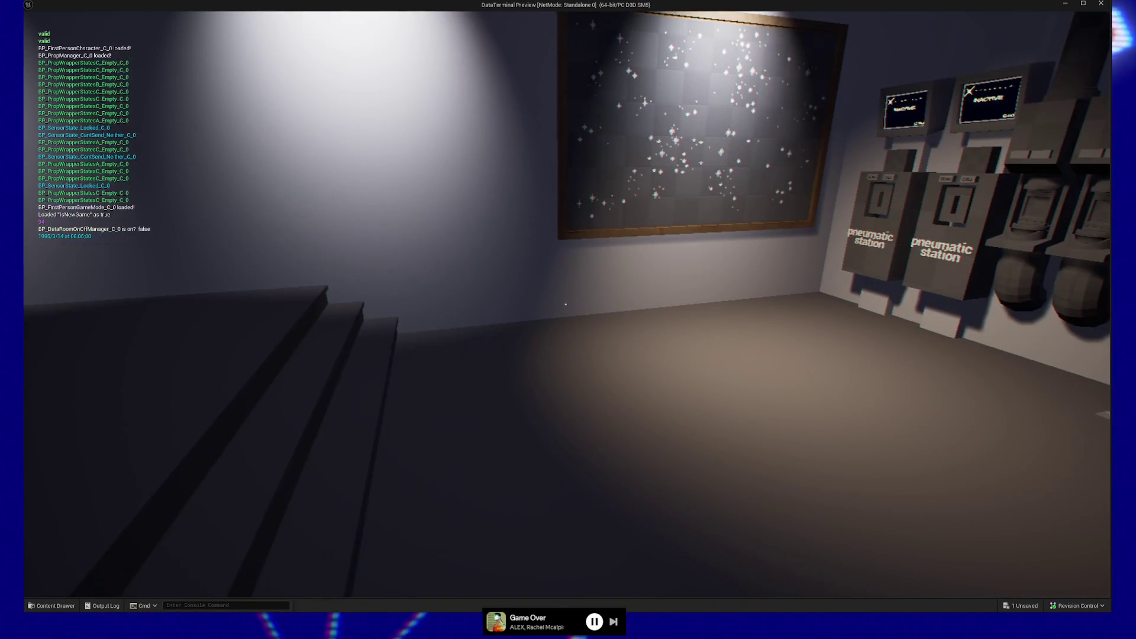
Quit the game preview and remove the reroute knot, leaving the NOT node unwired
{"action": "key", "text": "Escape"}
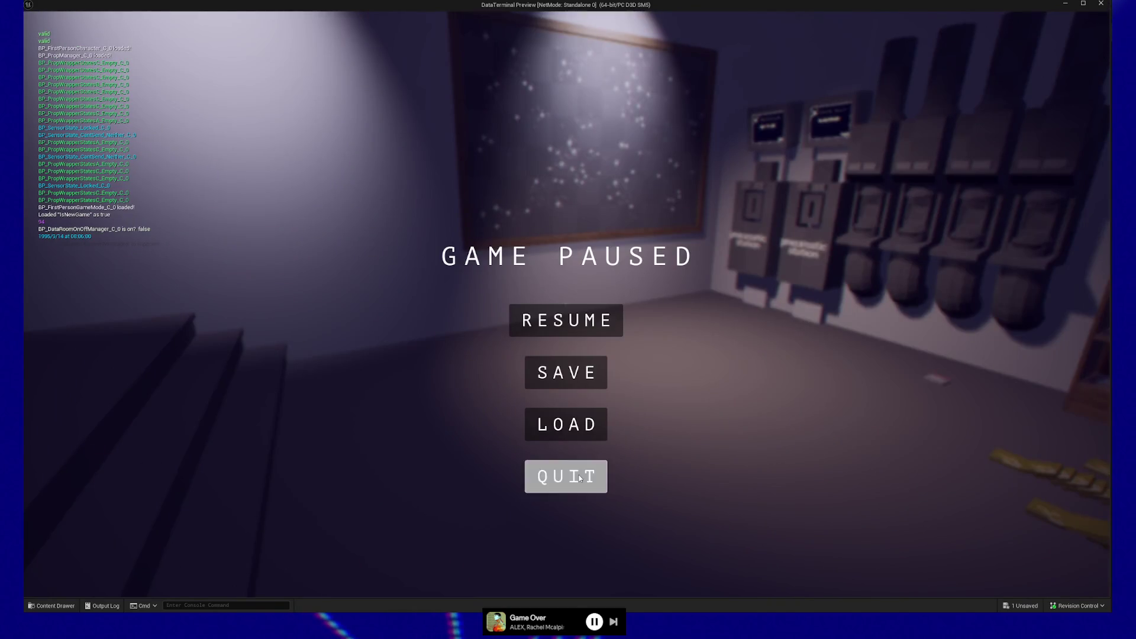
{"action": "left_click", "coordinate": [566, 477]}
{"action": "left_click_drag", "start_coordinate": [542, 158], "coordinate": [610, 132]}
{"action": "key", "text": "ctrl+z"}
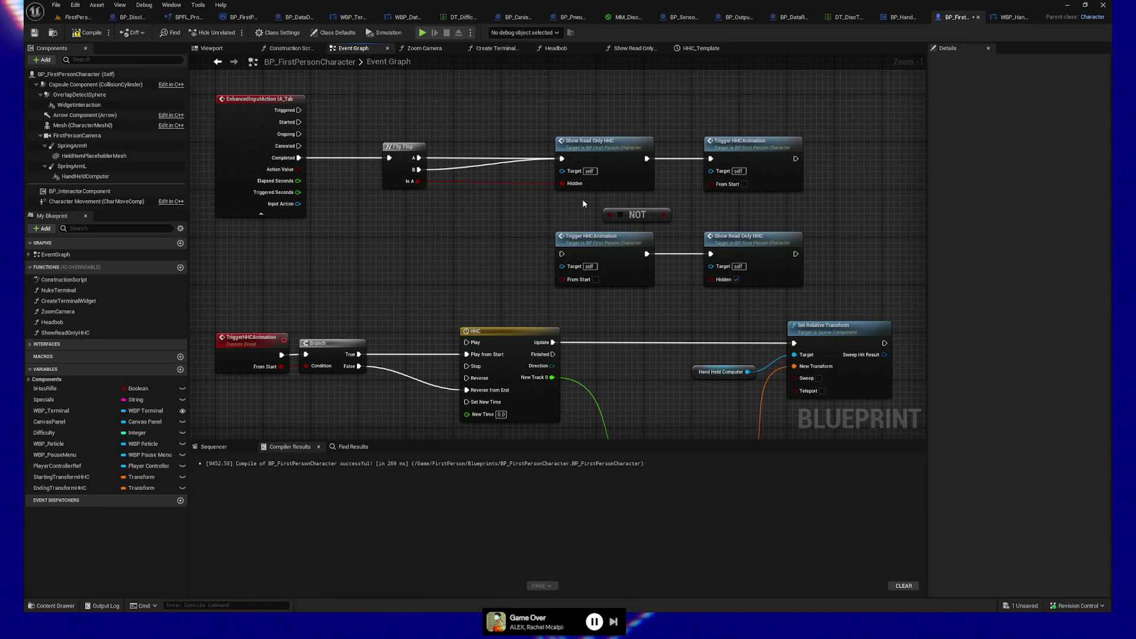
Save BP_FirstPersonCharacter with Ctrl+S, recompile it, and save the asset from the toolbar
{"action": "left_click_drag", "start_coordinate": [691, 226], "coordinate": [666, 219]}
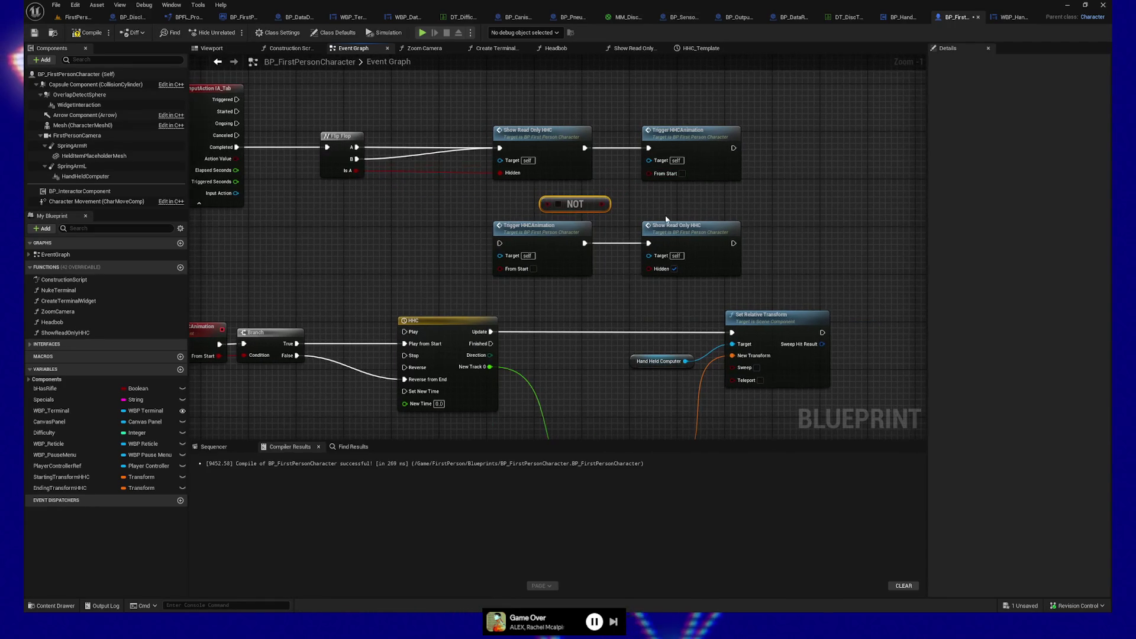
{"action": "key", "text": "ctrl+s"}
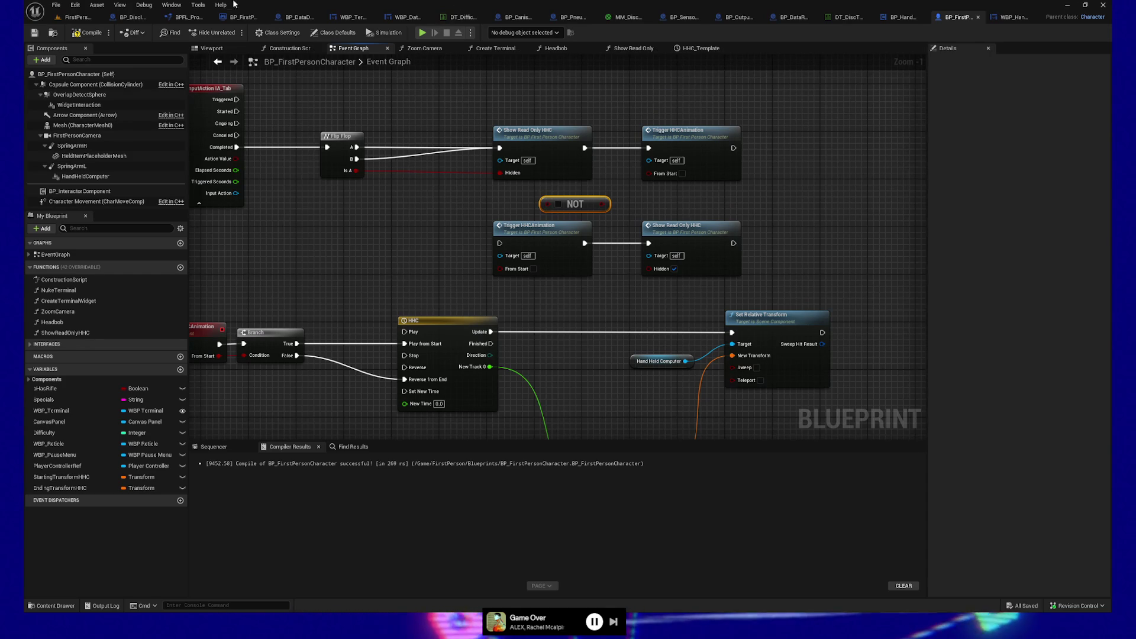
{"action": "left_click", "coordinate": [87, 33]}
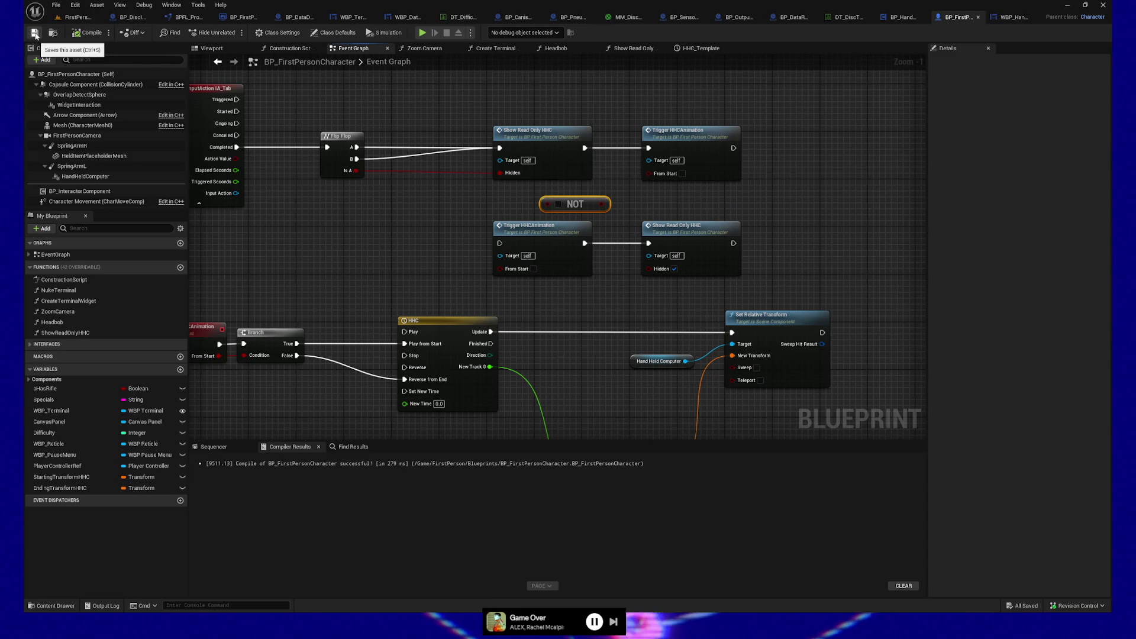
{"action": "left_click", "coordinate": [831, 145]}
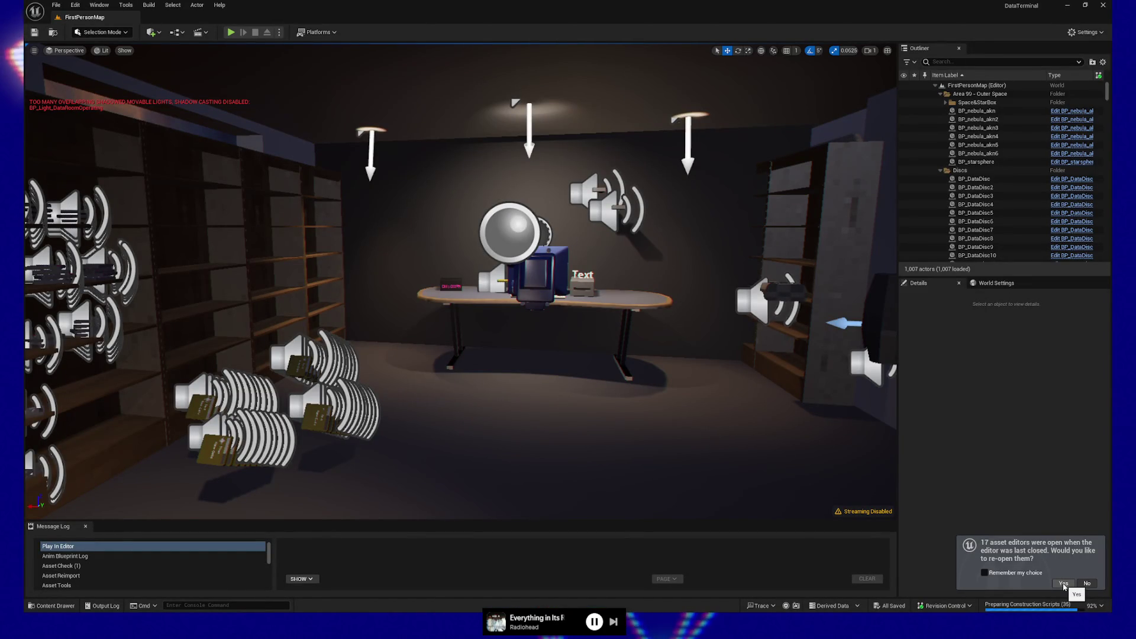
Reopen the previous session's asset editors, then pause and quit the play test
{"action": "left_click", "coordinate": [1063, 584]}
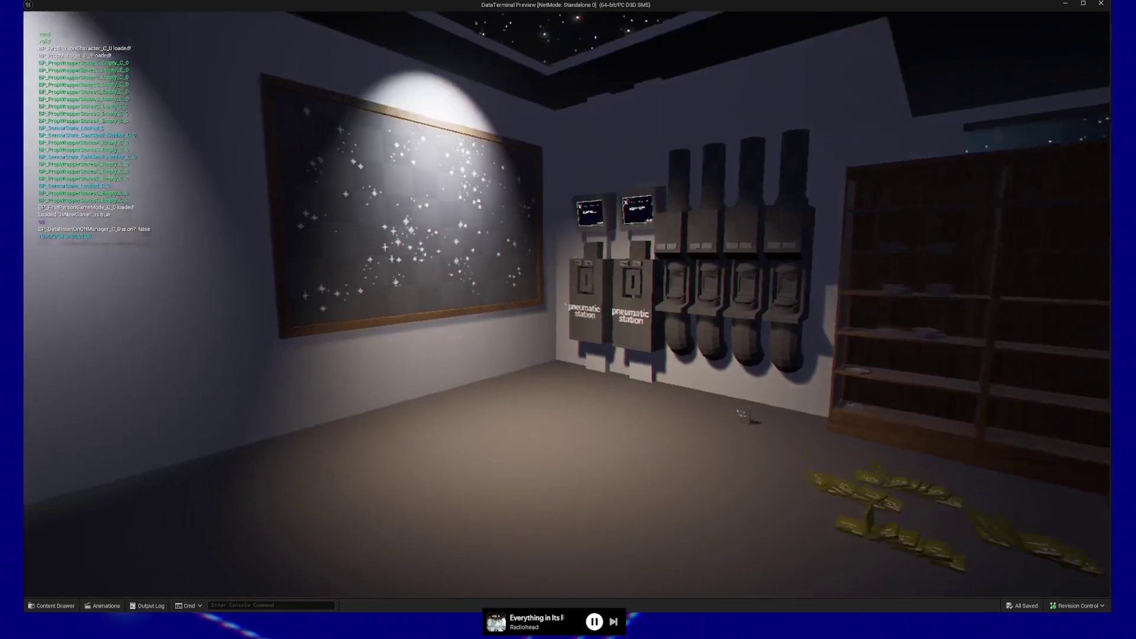
{"action": "key", "text": "Escape"}
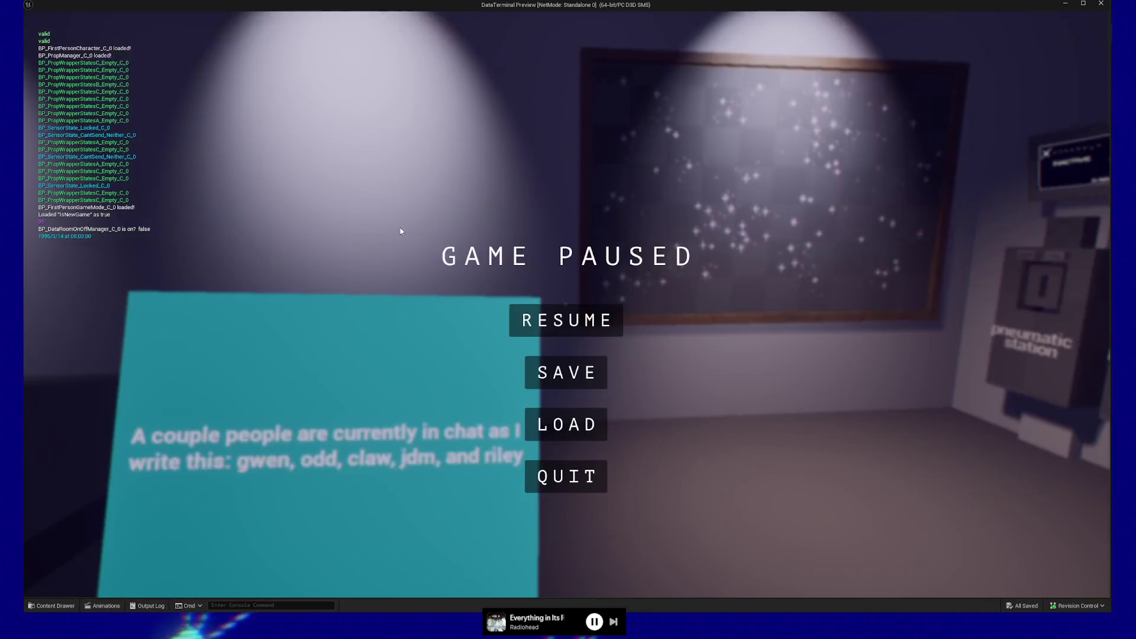
{"action": "left_click", "coordinate": [540, 471]}
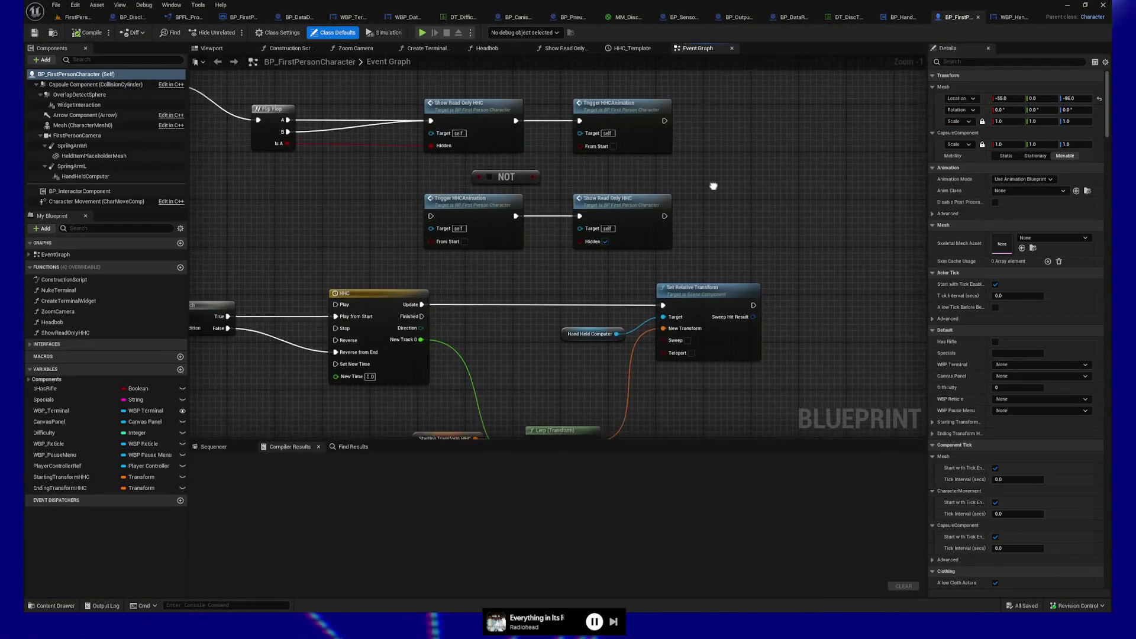
Delete the NOT node and break the Flip Flop Is A to Hidden wire
{"action": "left_click_drag", "start_coordinate": [649, 251], "coordinate": [651, 249]}
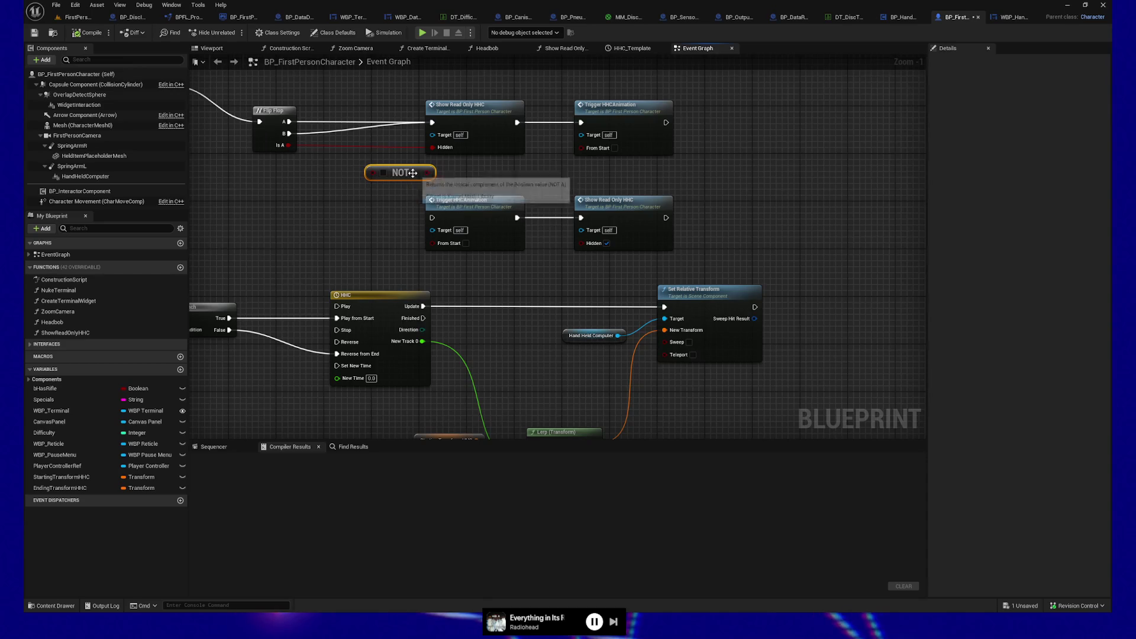
{"action": "key", "text": "Delete"}
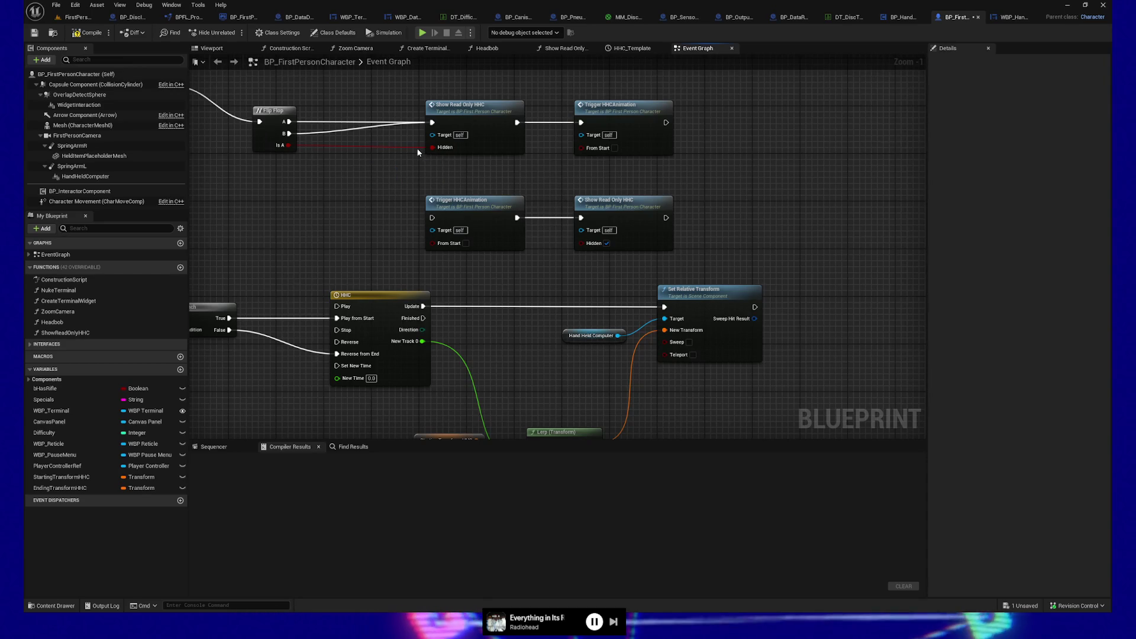
{"action": "left_click", "coordinate": [413, 148], "text": "alt"}
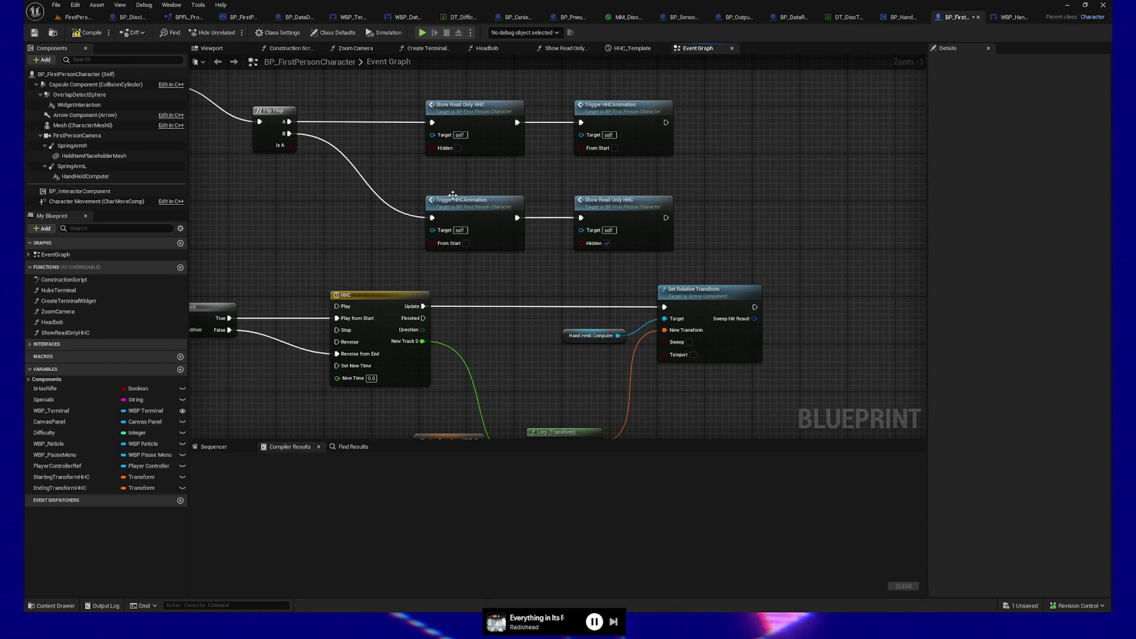
{"action": "mouse_move", "coordinate": [617, 151]}
{"action": "left_mouse_down"}
{"action": "mouse_move", "coordinate": [592, 180]}
{"action": "mouse_move", "coordinate": [571, 181]}
{"action": "left_mouse_up"}
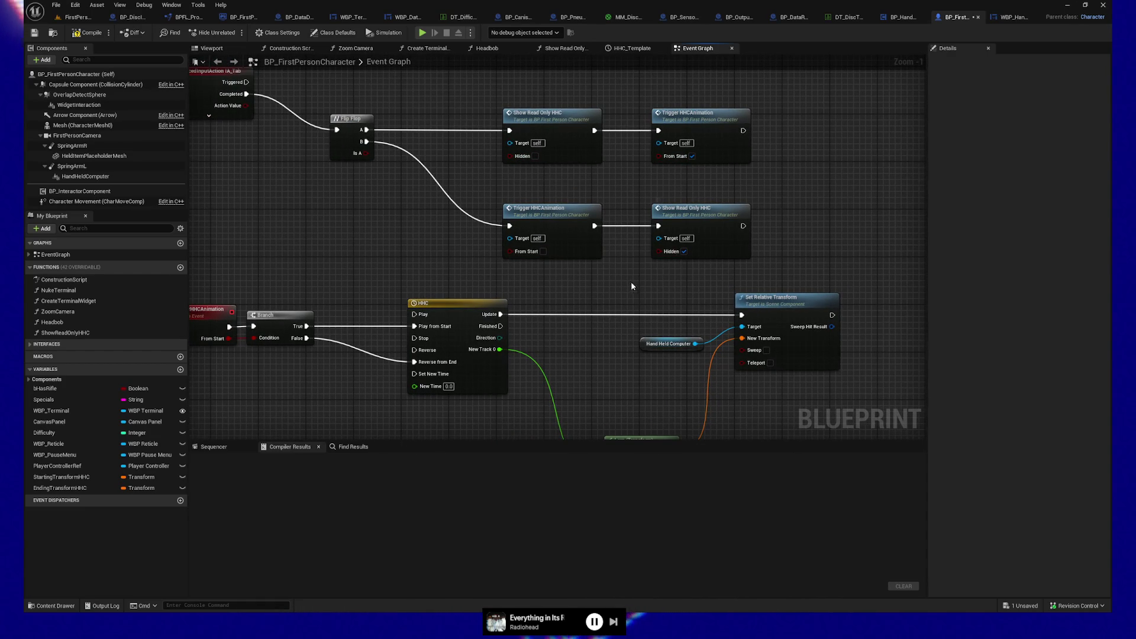
Select the Show Read Only HHC nodes, then try an unconnected Branch from Direction and undo it
{"action": "left_click_drag", "start_coordinate": [492, 192], "coordinate": [690, 155]}
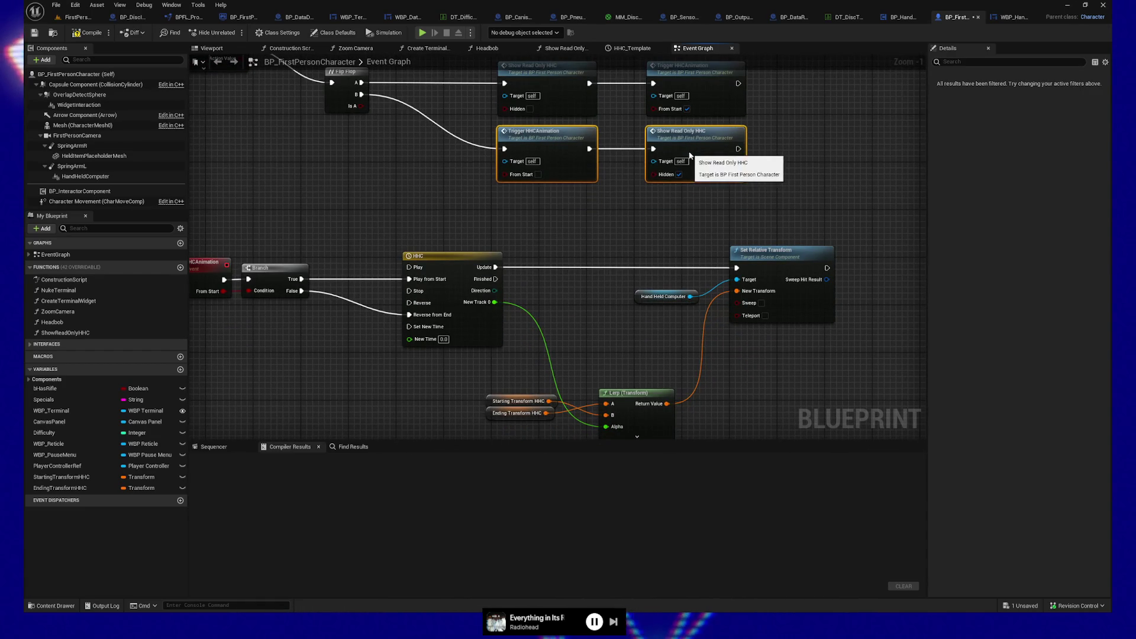
{"action": "left_click_drag", "start_coordinate": [621, 179], "coordinate": [615, 206]}
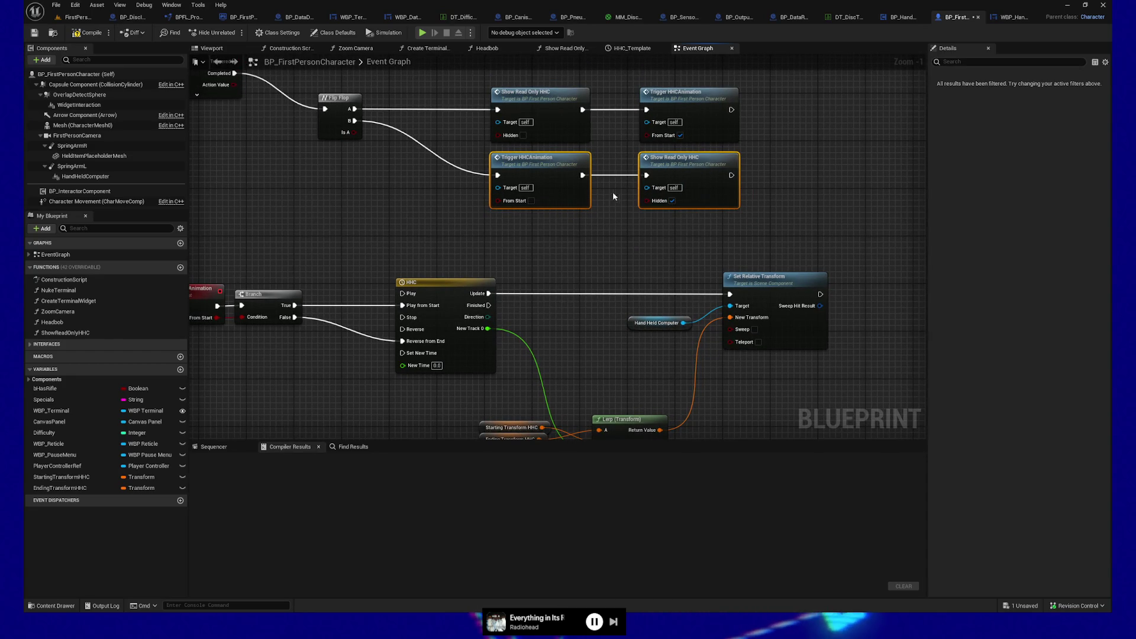
{"action": "left_click", "coordinate": [562, 237]}
{"action": "mouse_move", "coordinate": [539, 271]}
{"action": "left_mouse_down"}
{"action": "mouse_move", "coordinate": [529, 247]}
{"action": "mouse_move", "coordinate": [622, 229]}
{"action": "mouse_move", "coordinate": [558, 262]}
{"action": "left_mouse_up"}
{"action": "left_click_drag", "start_coordinate": [506, 302], "coordinate": [598, 254]}
{"action": "left_click", "coordinate": [579, 236]}
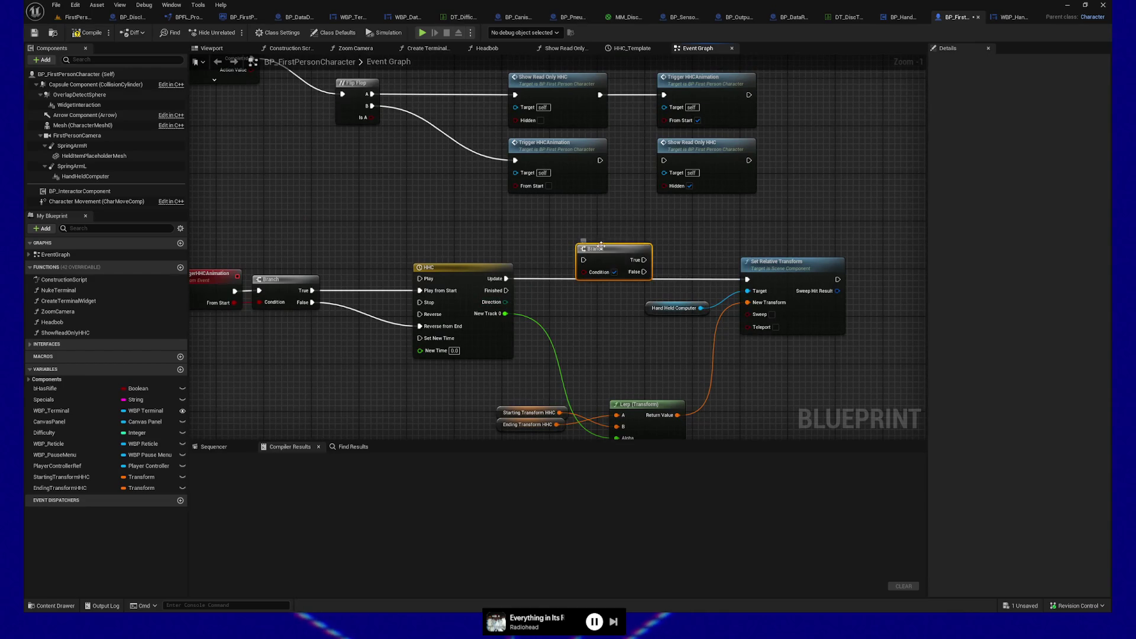
{"action": "key", "text": "ctrl+z"}
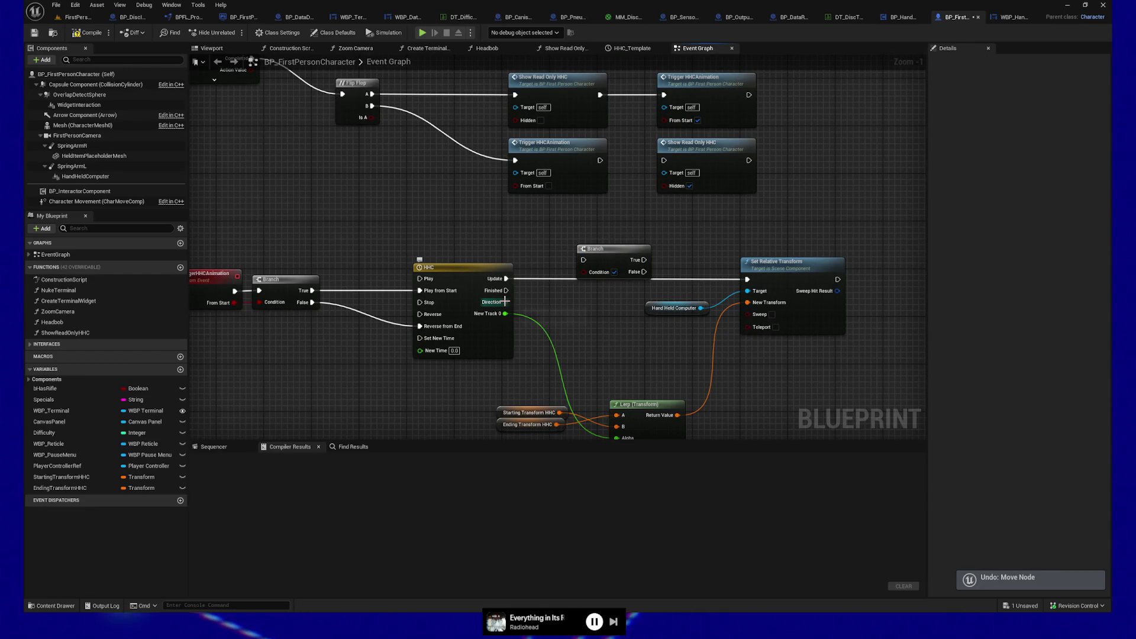
{"action": "key", "text": "ctrl+z"}
Compare the timeline's Direction to Backward with an Equal (Enum) node feeding a Branch condition
{"action": "left_click_drag", "start_coordinate": [506, 302], "coordinate": [563, 254]}
{"action": "type", "text": "="}
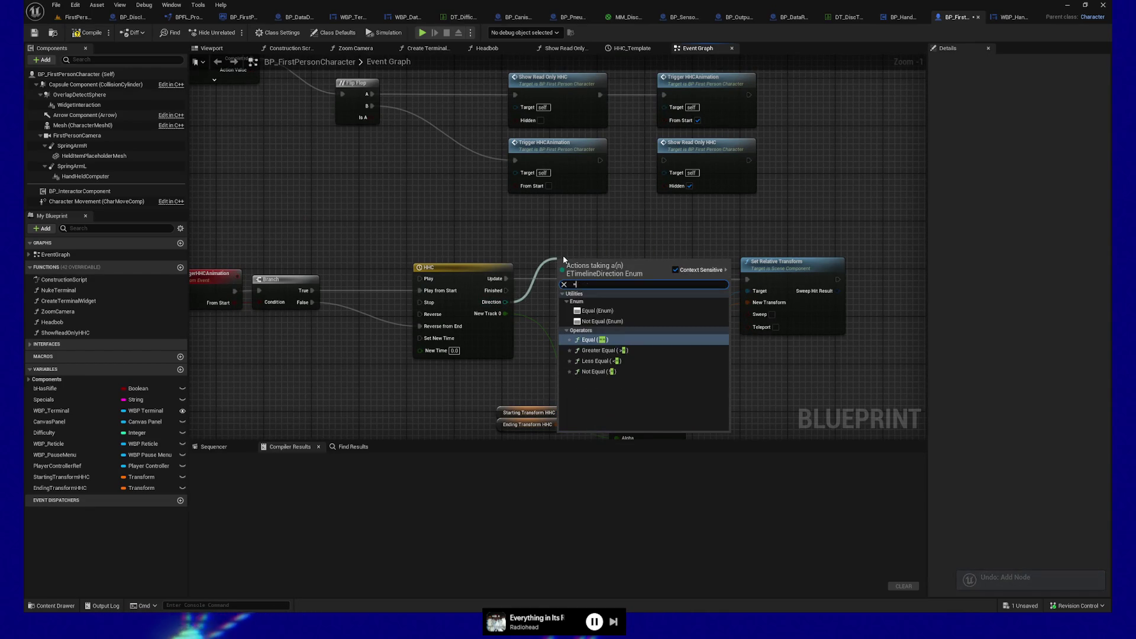
{"action": "left_click", "coordinate": [597, 311]}
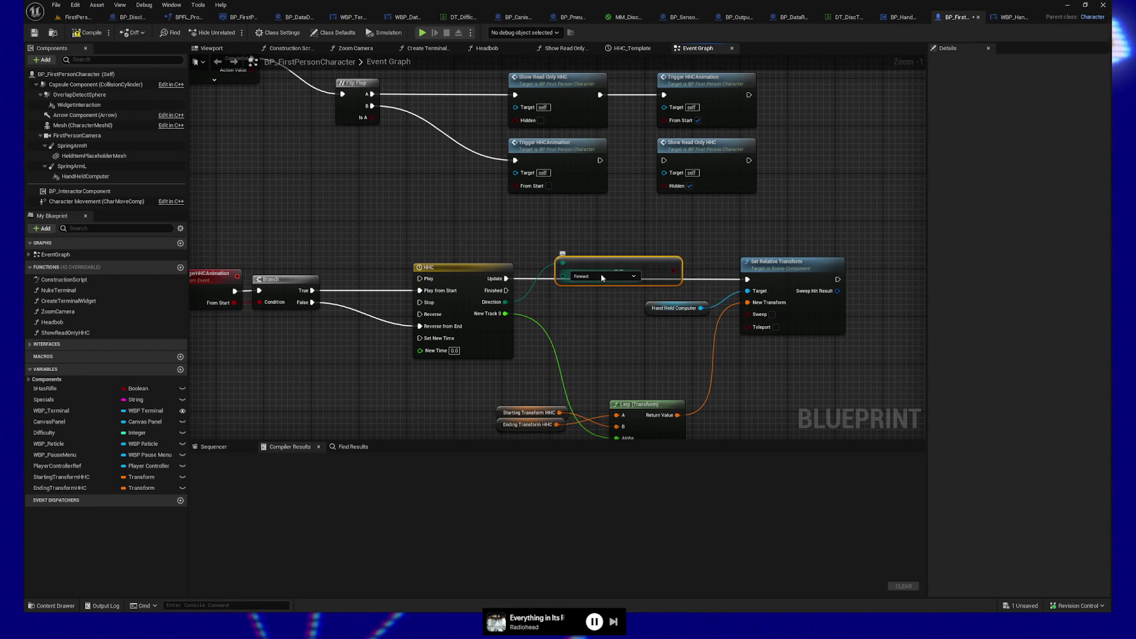
{"action": "left_click", "coordinate": [580, 289]}
{"action": "left_click_drag", "start_coordinate": [568, 261], "coordinate": [563, 243]}
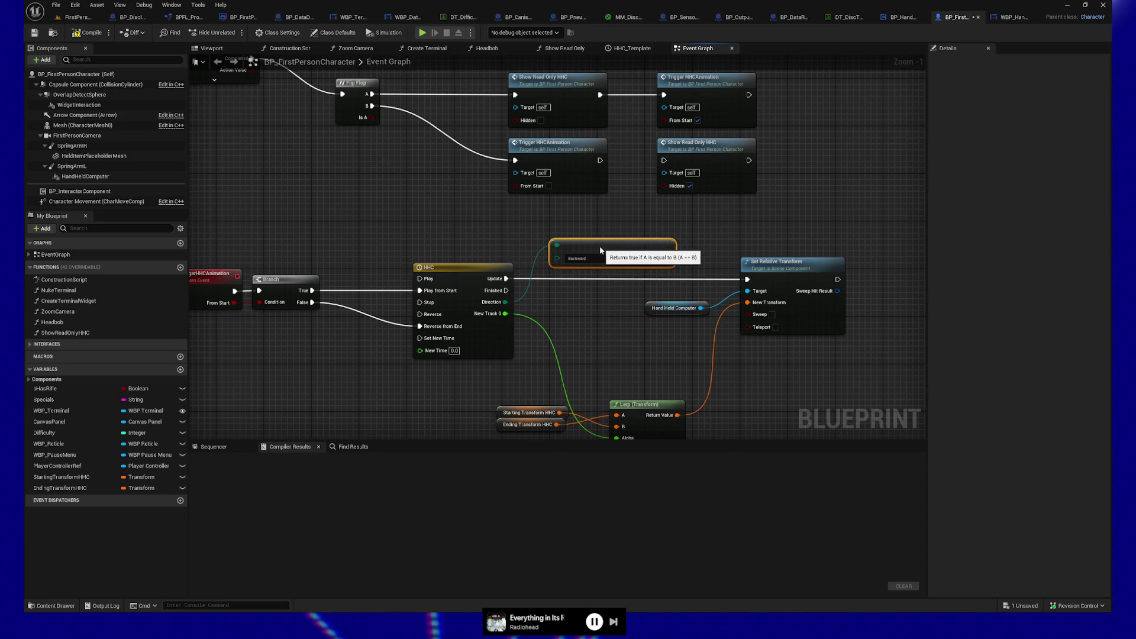
{"action": "mouse_move", "coordinate": [665, 257]}
{"action": "left_mouse_down"}
{"action": "mouse_move", "coordinate": [722, 246]}
{"action": "mouse_move", "coordinate": [707, 206]}
{"action": "left_mouse_up"}
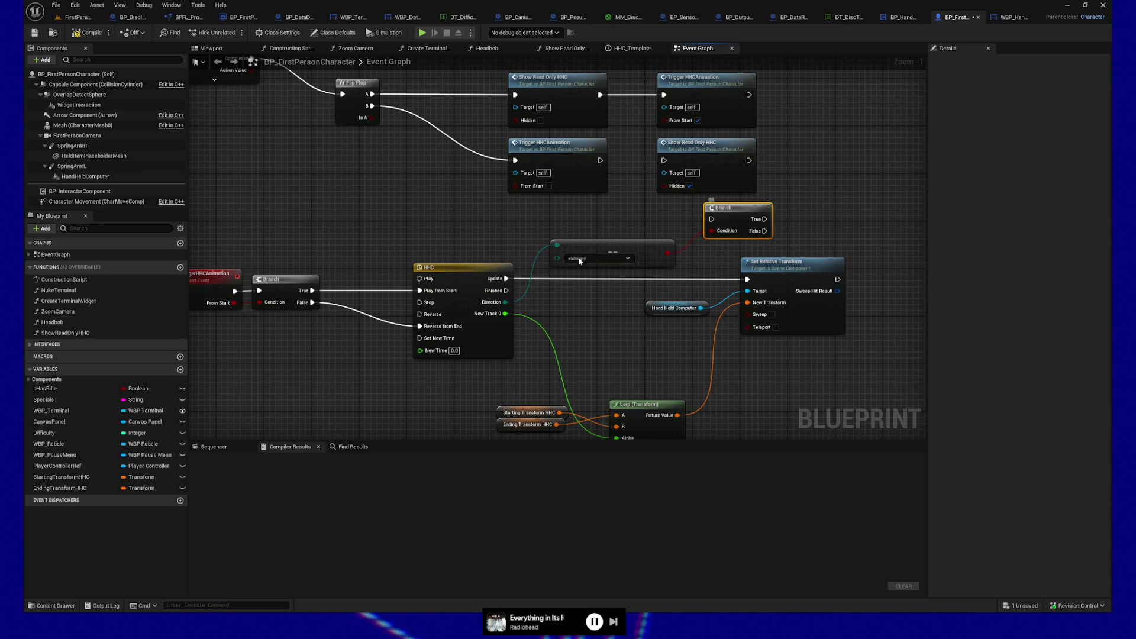
Wire the HHC timeline's Finished output into the Branch, then compile and save
{"action": "mouse_move", "coordinate": [506, 291]}
{"action": "left_mouse_down"}
{"action": "mouse_move", "coordinate": [712, 219]}
{"action": "mouse_move", "coordinate": [675, 197]}
{"action": "mouse_move", "coordinate": [665, 163]}
{"action": "left_mouse_up"}
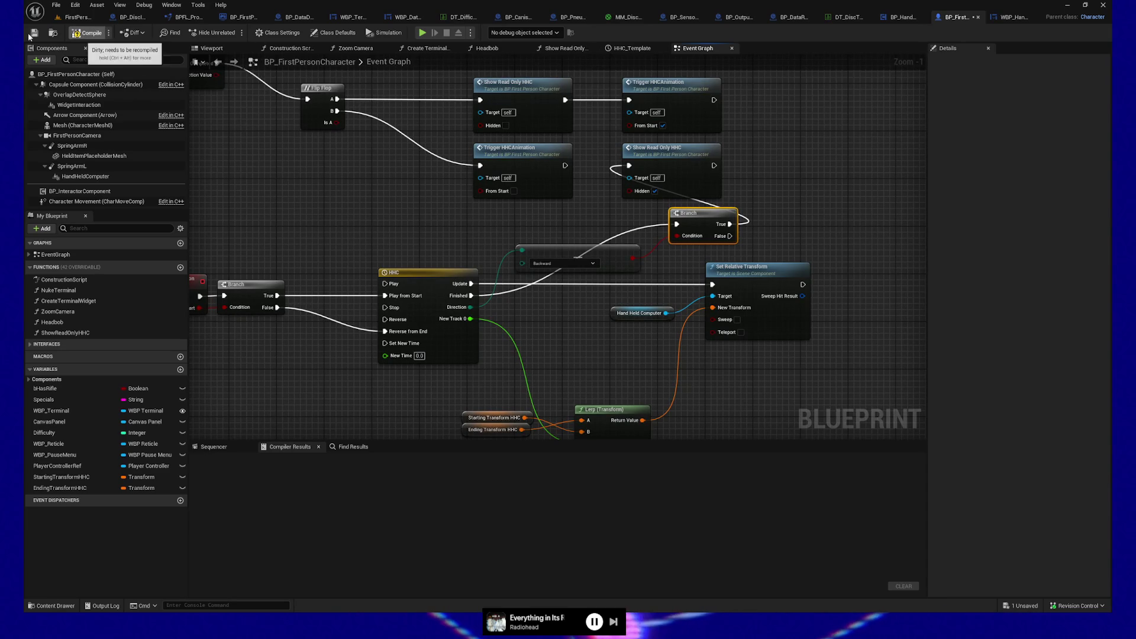
{"action": "left_click", "coordinate": [95, 33]}
{"action": "left_click", "coordinate": [37, 34]}
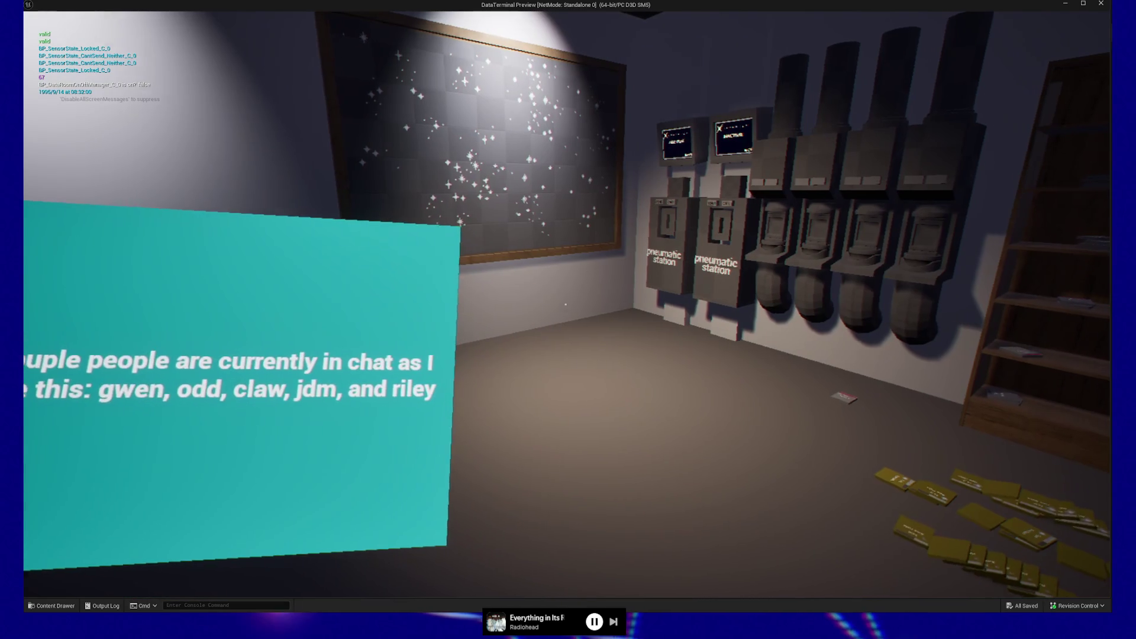
Quit the game preview and move the Backward Equal node up beside the Branch
{"action": "key", "text": "Escape"}
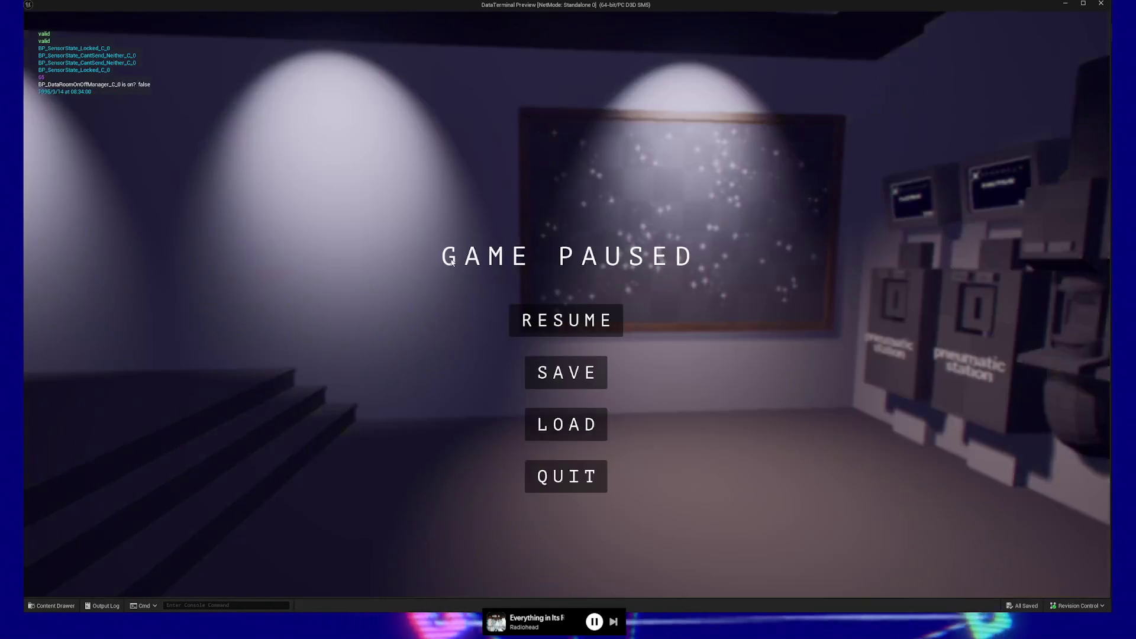
{"action": "left_click", "coordinate": [565, 474]}
{"action": "mouse_move", "coordinate": [783, 253]}
{"action": "left_mouse_down"}
{"action": "mouse_move", "coordinate": [802, 203]}
{"action": "mouse_move", "coordinate": [743, 198]}
{"action": "left_mouse_up"}
{"action": "left_click", "coordinate": [546, 231]}
{"action": "left_click_drag", "start_coordinate": [546, 231], "coordinate": [534, 214]}
{"action": "left_click", "coordinate": [627, 196], "text": "shift"}
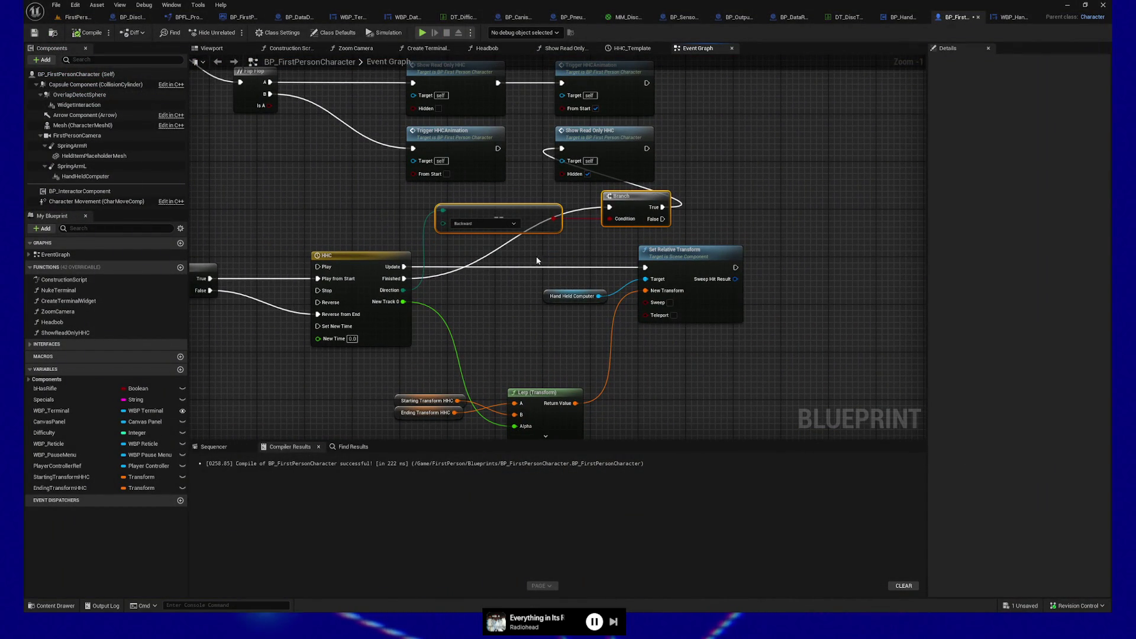
Place Show Read Only HHC at the Branch's True pin and group it with Equal and Branch
{"action": "left_click", "coordinate": [615, 158]}
{"action": "left_click_drag", "start_coordinate": [615, 158], "coordinate": [752, 219]}
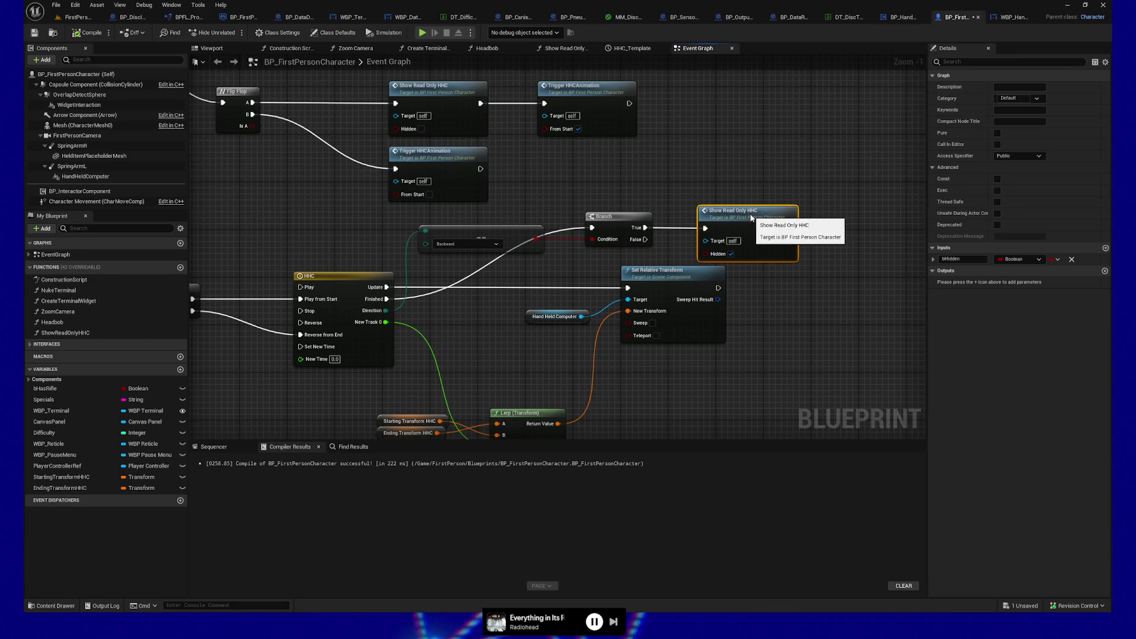
{"action": "left_click_drag", "start_coordinate": [500, 205], "coordinate": [598, 237]}
{"action": "mouse_move", "coordinate": [752, 220]}
{"action": "left_mouse_down"}
{"action": "mouse_move", "coordinate": [774, 197]}
{"action": "mouse_move", "coordinate": [780, 207]}
{"action": "left_mouse_up"}
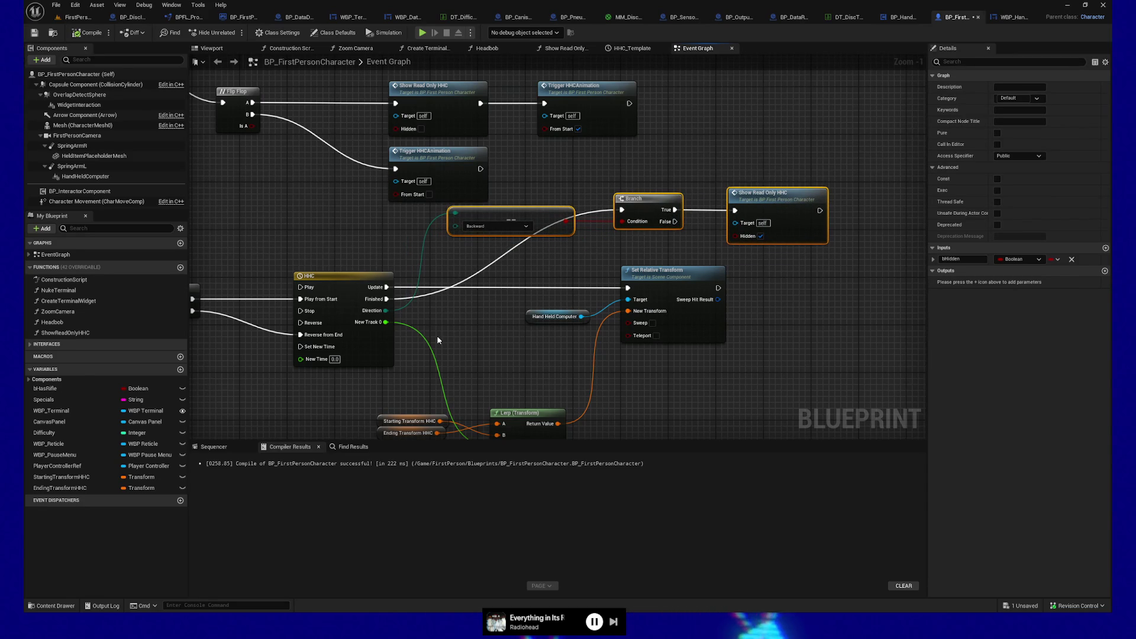
{"action": "mouse_move", "coordinate": [332, 249]}
{"action": "left_mouse_down"}
{"action": "mouse_move", "coordinate": [498, 248]}
{"action": "mouse_move", "coordinate": [328, 252]}
{"action": "left_mouse_up"}
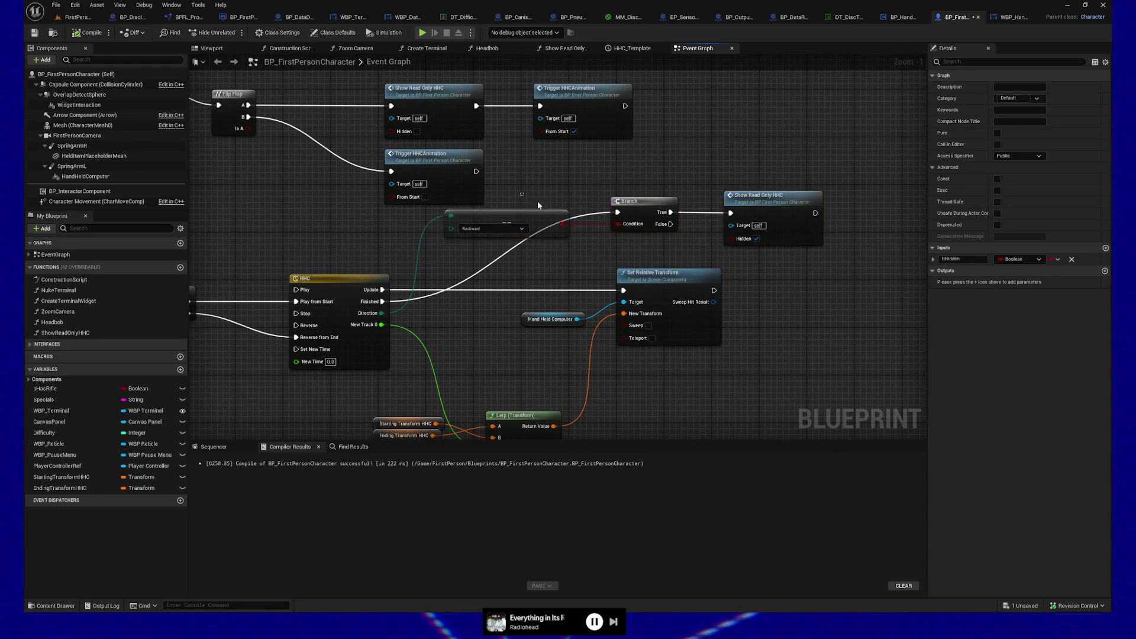
{"action": "left_click_drag", "start_coordinate": [763, 206], "coordinate": [762, 213]}
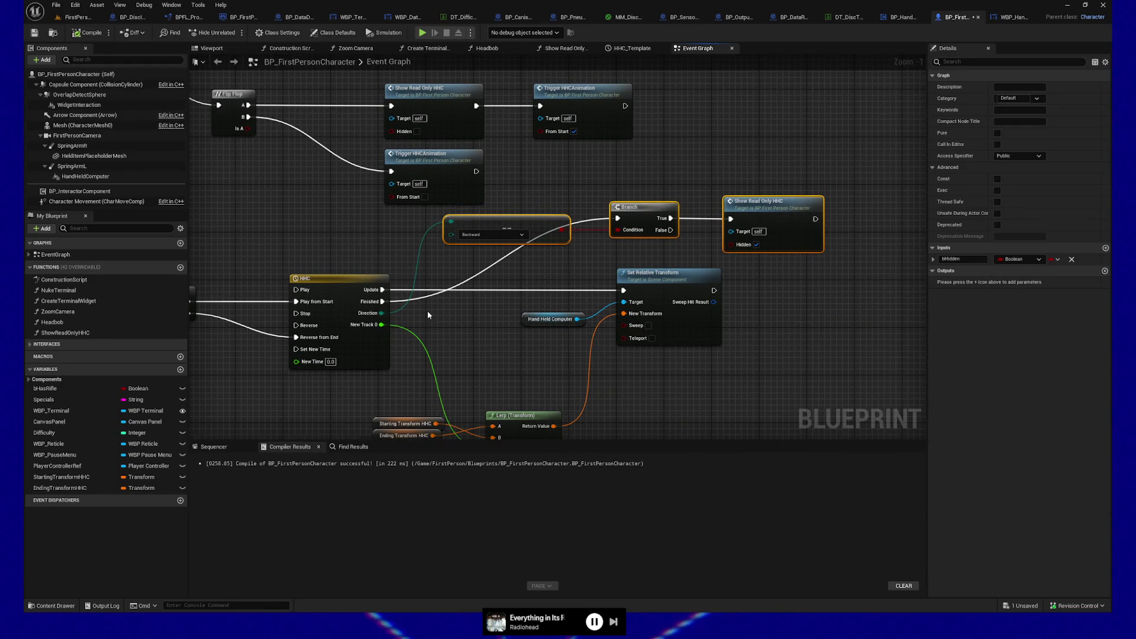
Move Ending Transform HHC above Starting Transform HHC and inspect both default values
{"action": "left_click_drag", "start_coordinate": [428, 357], "coordinate": [430, 282]}
{"action": "mouse_move", "coordinate": [385, 362]}
{"action": "left_mouse_down"}
{"action": "mouse_move", "coordinate": [377, 332]}
{"action": "mouse_move", "coordinate": [413, 362]}
{"action": "mouse_move", "coordinate": [382, 357]}
{"action": "left_mouse_up"}
{"action": "left_click", "coordinate": [525, 343], "text": "ctrl"}
{"action": "left_click_drag", "start_coordinate": [406, 350], "coordinate": [409, 351]}
{"action": "left_click", "coordinate": [402, 389]}
{"action": "left_click", "coordinate": [384, 352]}
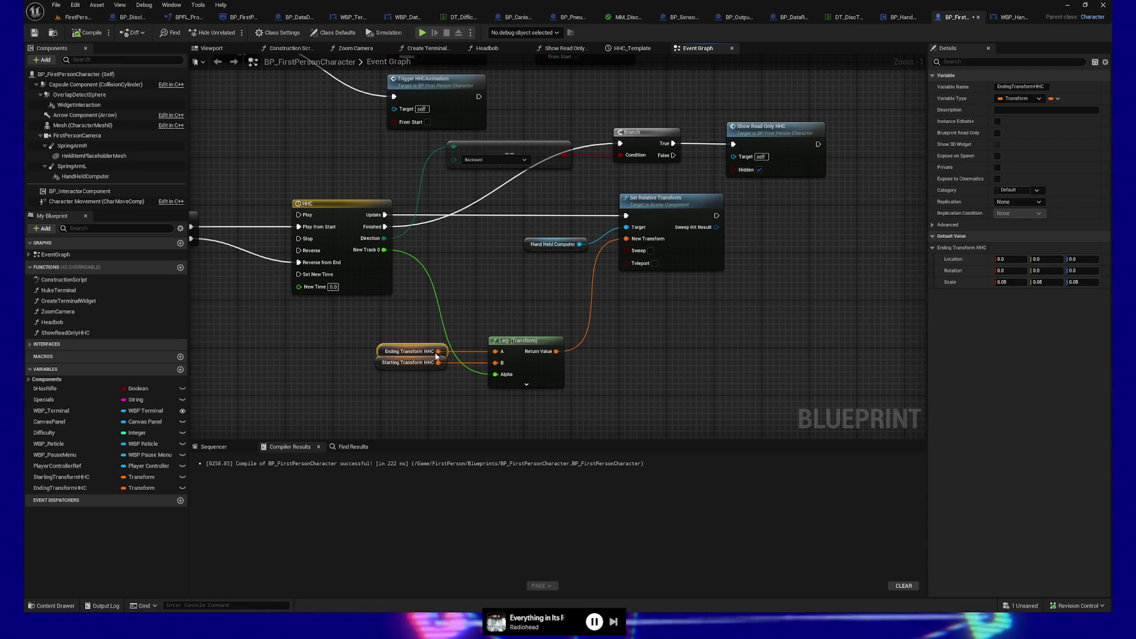
{"action": "left_click", "coordinate": [380, 363]}
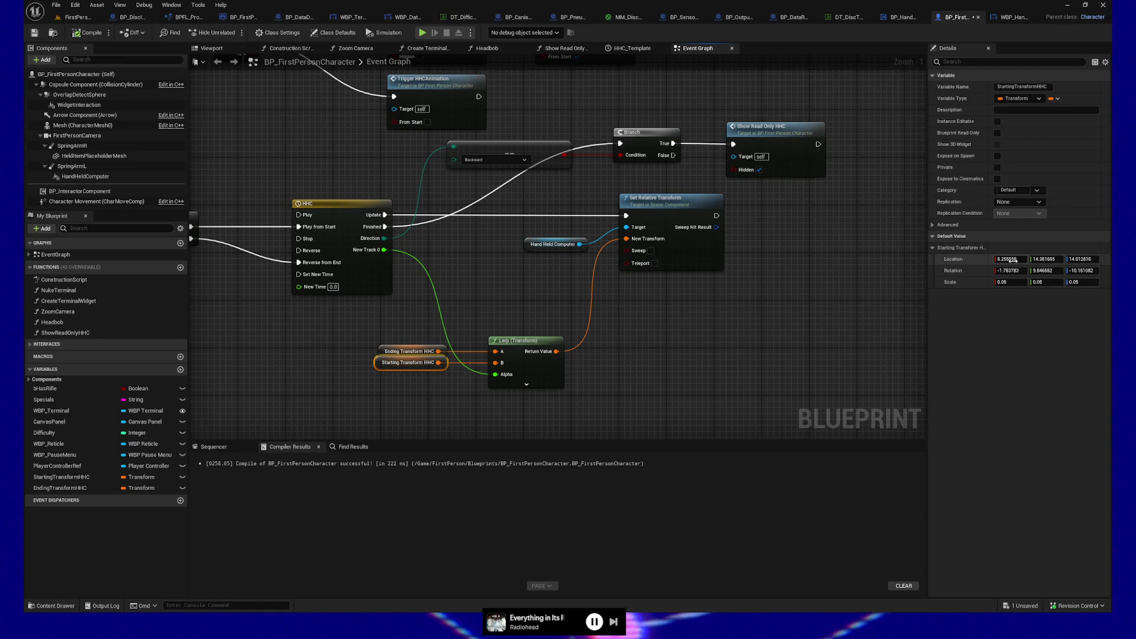
Copy StartingTransformHHC's location into EndingTransformHHC's default location
{"action": "right_click", "coordinate": [972, 265]}
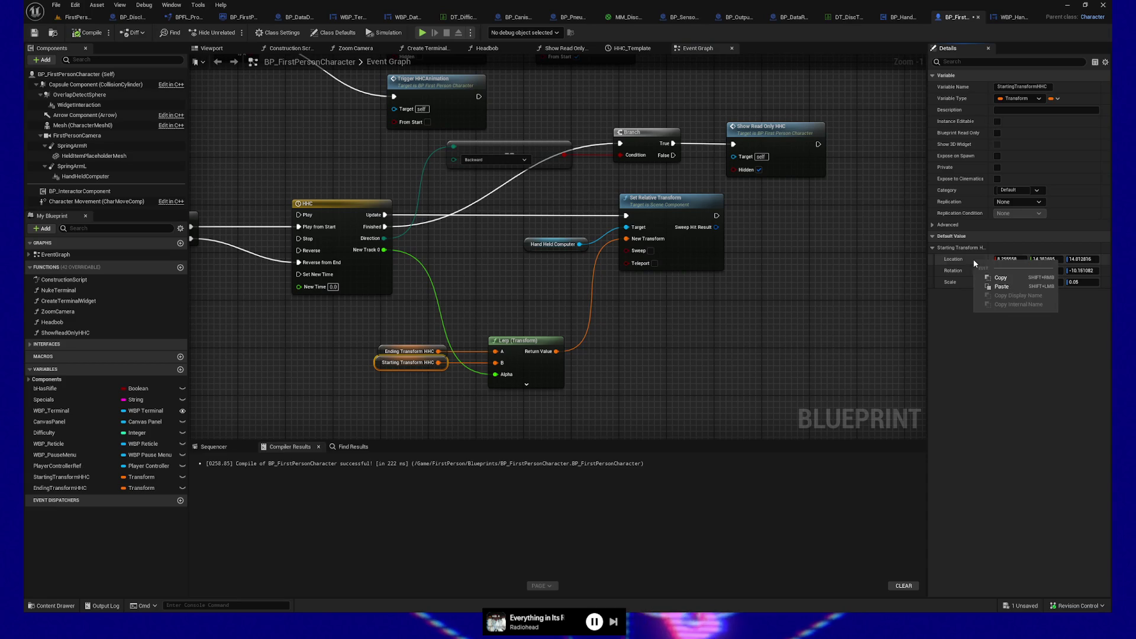
{"action": "left_click", "coordinate": [1005, 278]}
{"action": "left_click", "coordinate": [381, 350]}
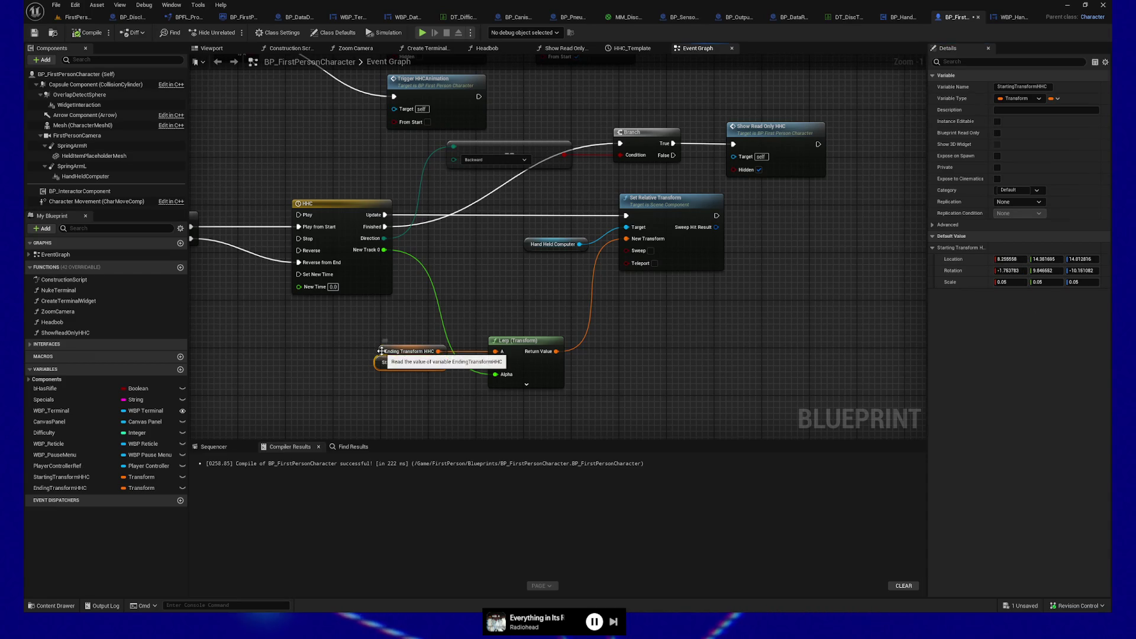
{"action": "right_click", "coordinate": [981, 262]}
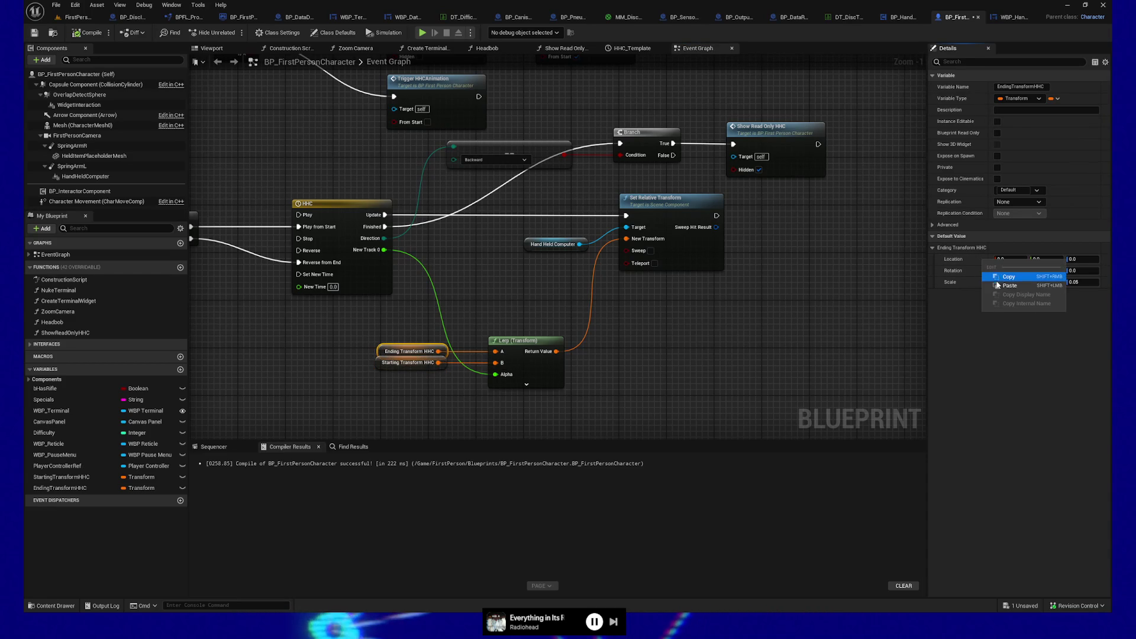
{"action": "left_click", "coordinate": [1014, 279]}
Copy the starting rotation into EndingTransformHHC, adjust its Z location, and save the blueprint
{"action": "left_click", "coordinate": [405, 362]}
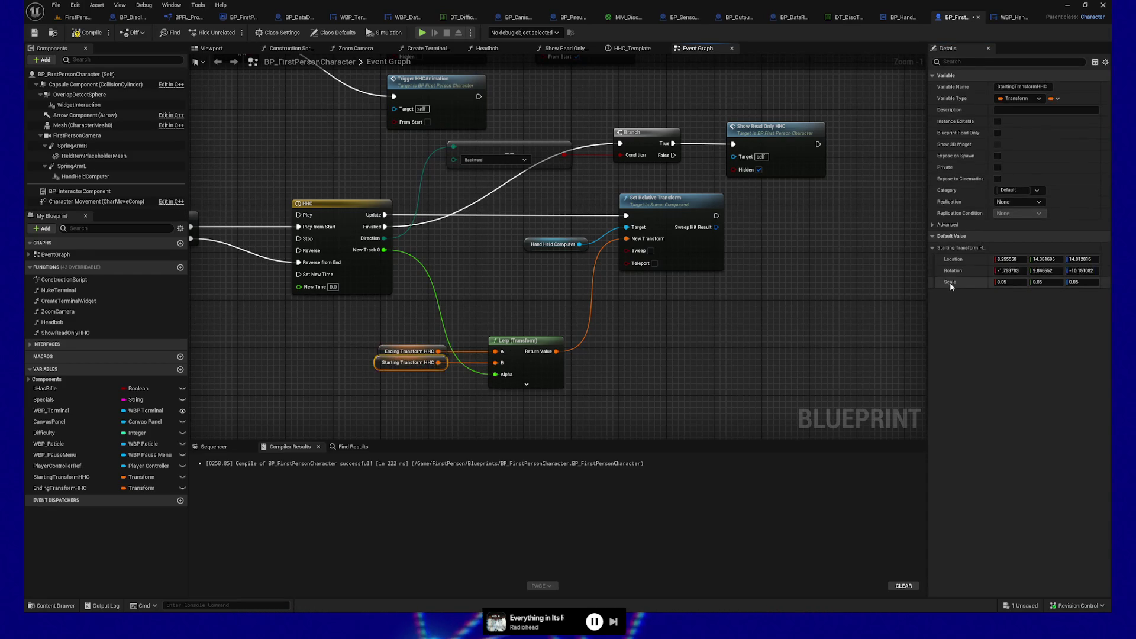
{"action": "right_click", "coordinate": [980, 273]}
{"action": "left_click", "coordinate": [1004, 287]}
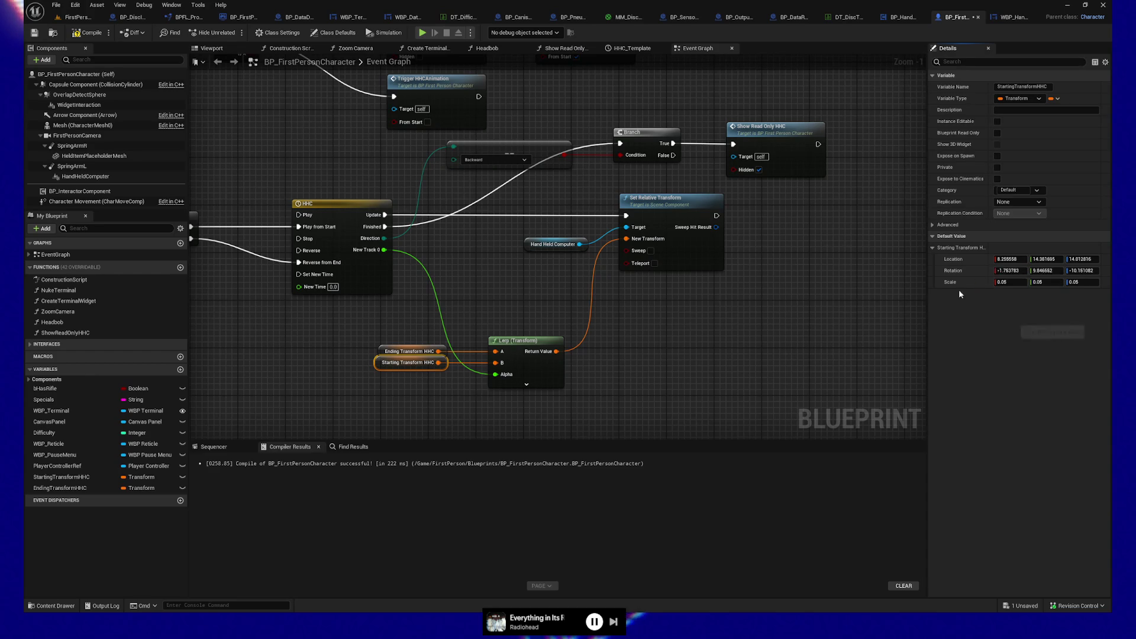
{"action": "left_click", "coordinate": [409, 352]}
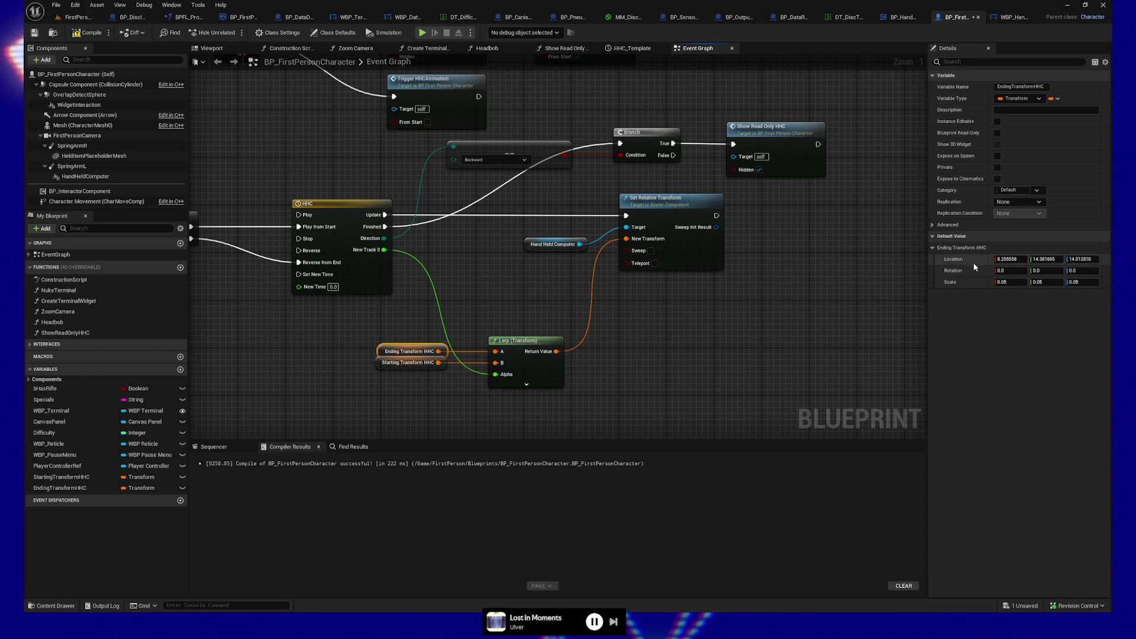
{"action": "right_click", "coordinate": [975, 268]}
{"action": "left_click", "coordinate": [1000, 294]}
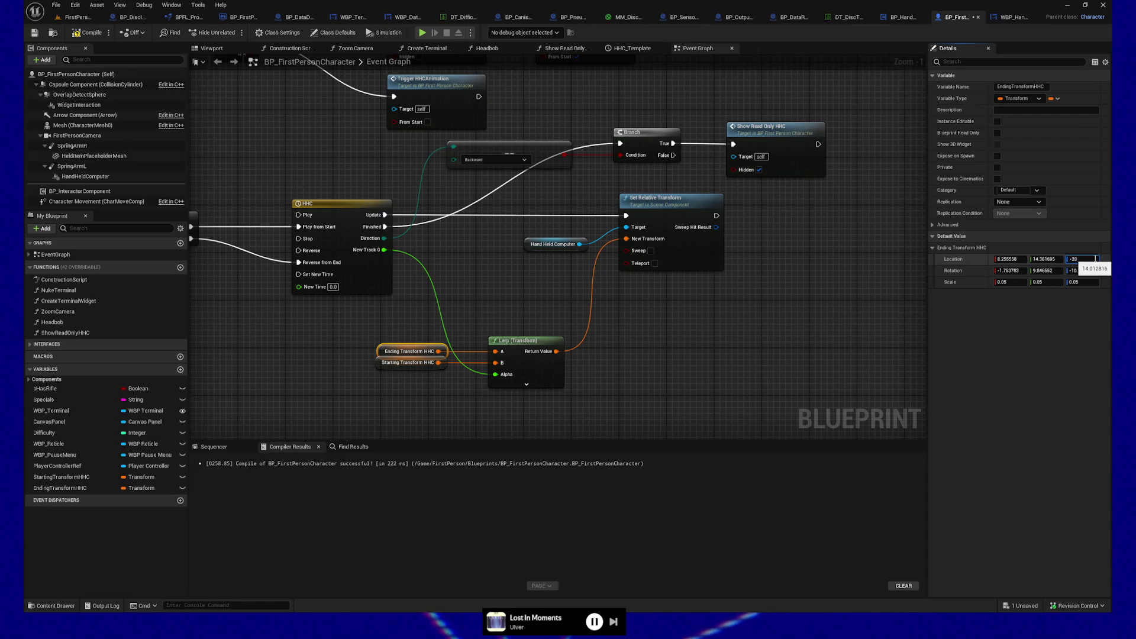
{"action": "left_click", "coordinate": [816, 326]}
{"action": "left_click", "coordinate": [35, 33]}
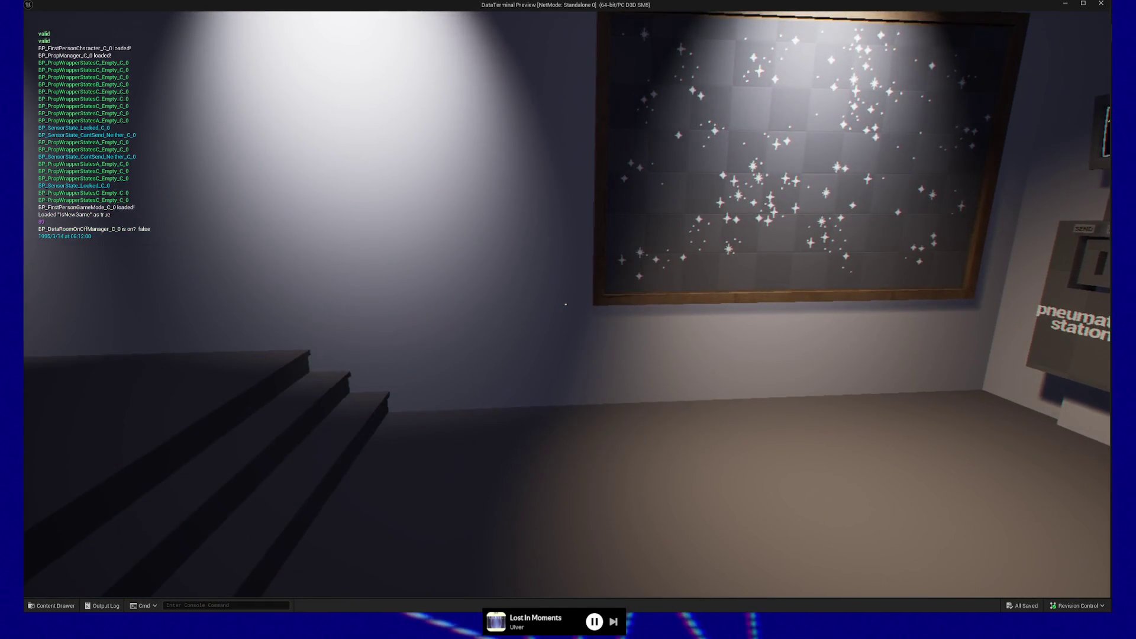
Walk toward the pneumatic stations with the handheld computer shown, then pause and quit the preview
{"action": "key", "text": "w"}
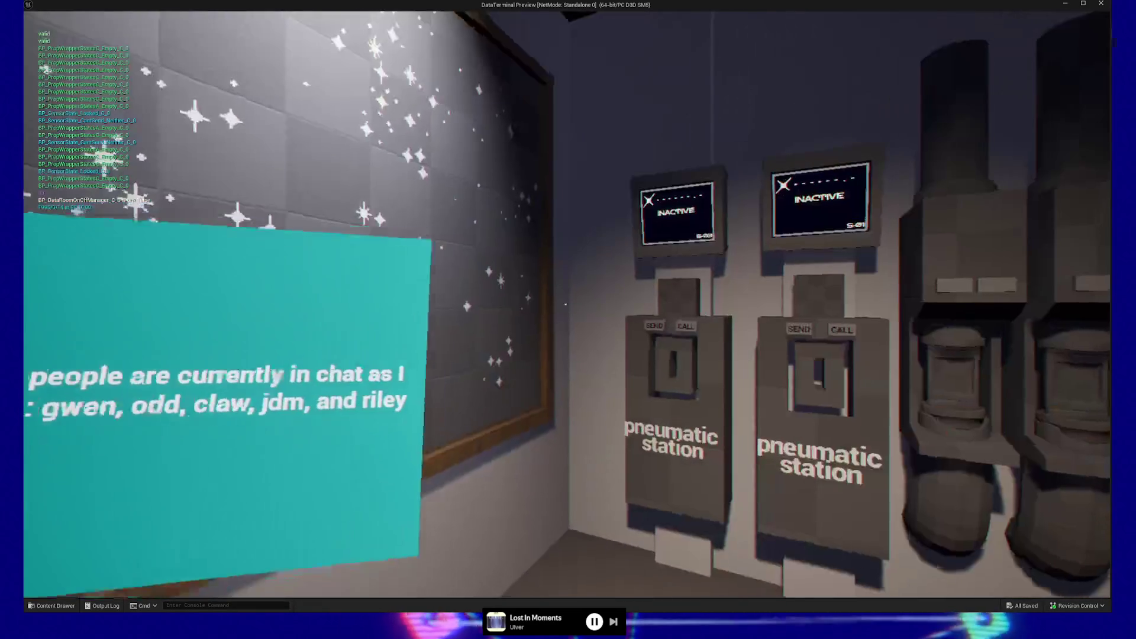
{"action": "key", "text": "w"}
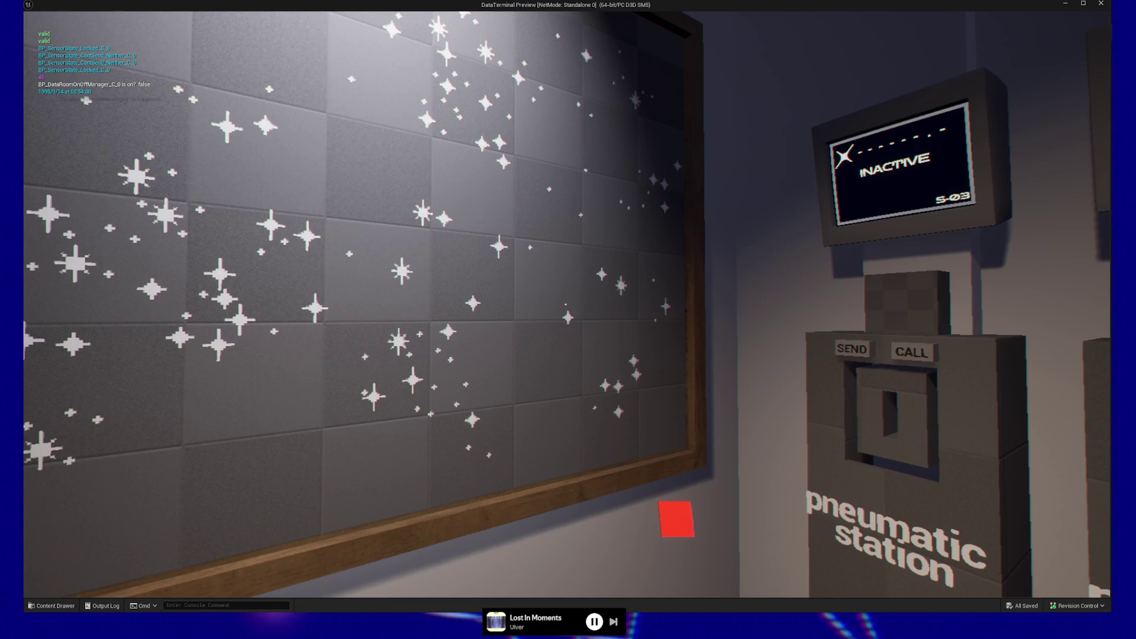
{"action": "mouse_move", "coordinate": [568, 320]}
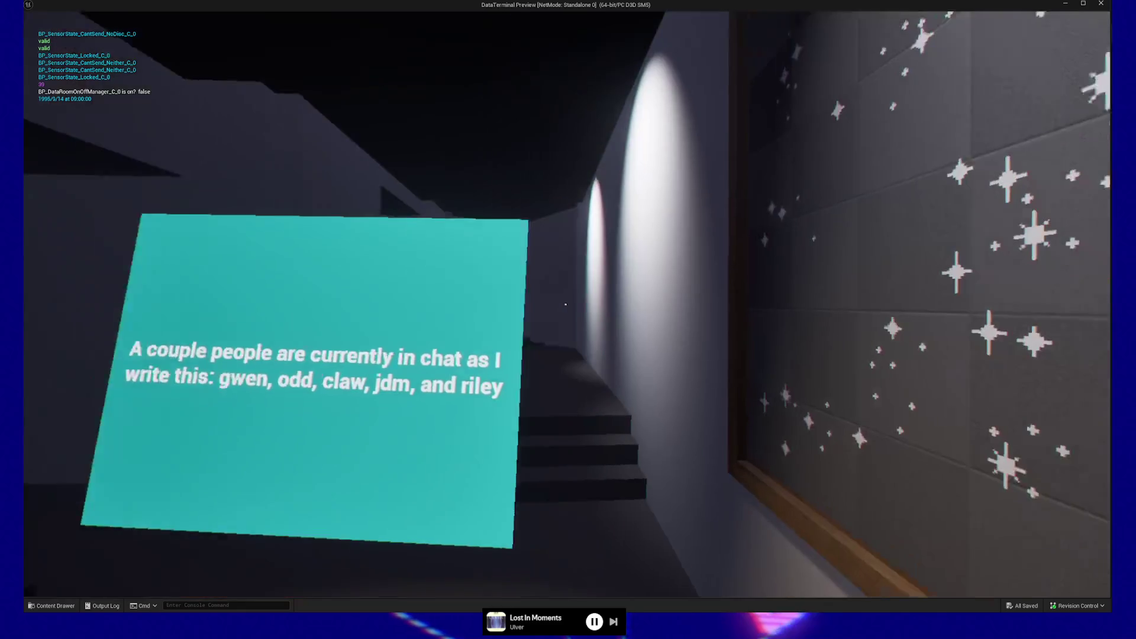
{"action": "key", "text": "Escape"}
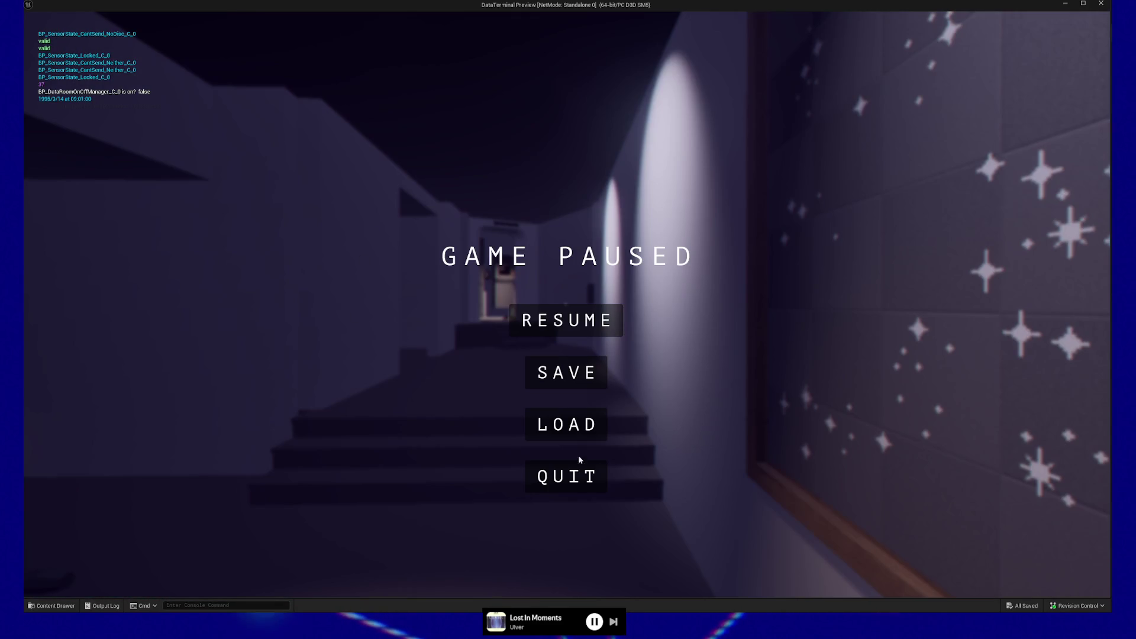
{"action": "left_click", "coordinate": [571, 487]}
Raise the transform and Lerp nodes, then bring up the HHC_Template timeline for editing
{"action": "mouse_move", "coordinate": [453, 420]}
{"action": "left_mouse_down"}
{"action": "mouse_move", "coordinate": [368, 364]}
{"action": "mouse_move", "coordinate": [398, 397]}
{"action": "left_mouse_up"}
{"action": "left_click_drag", "start_coordinate": [391, 336], "coordinate": [453, 374]}
{"action": "left_click", "coordinate": [523, 344], "text": "ctrl"}
{"action": "left_click_drag", "start_coordinate": [523, 344], "coordinate": [535, 296]}
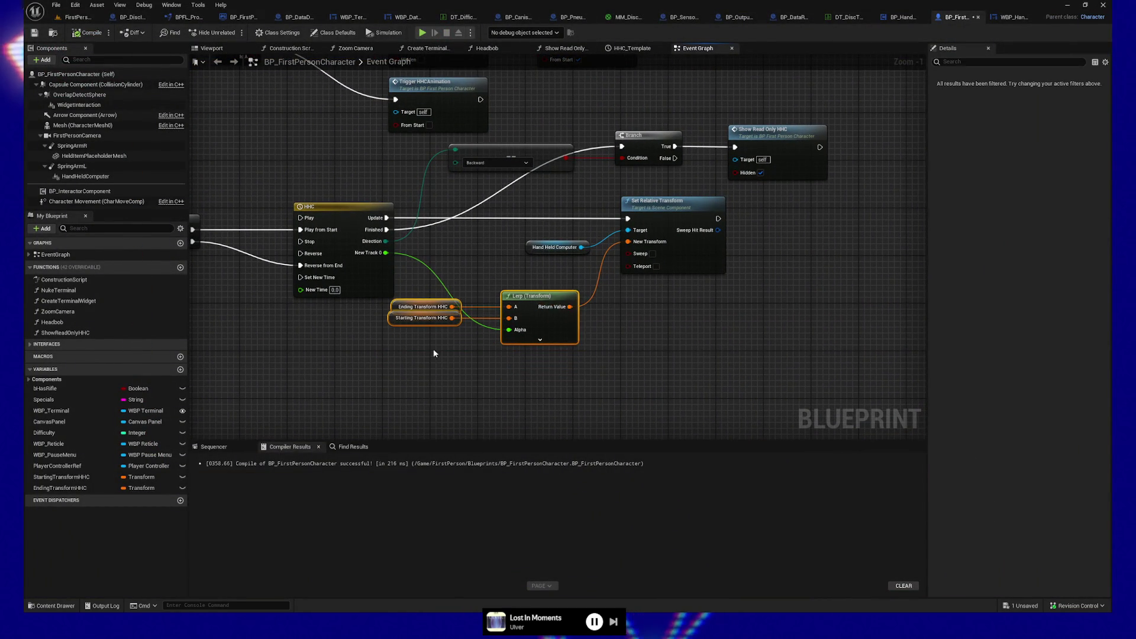
{"action": "left_click_drag", "start_coordinate": [439, 352], "coordinate": [445, 381]}
{"action": "double_click", "coordinate": [347, 237]}
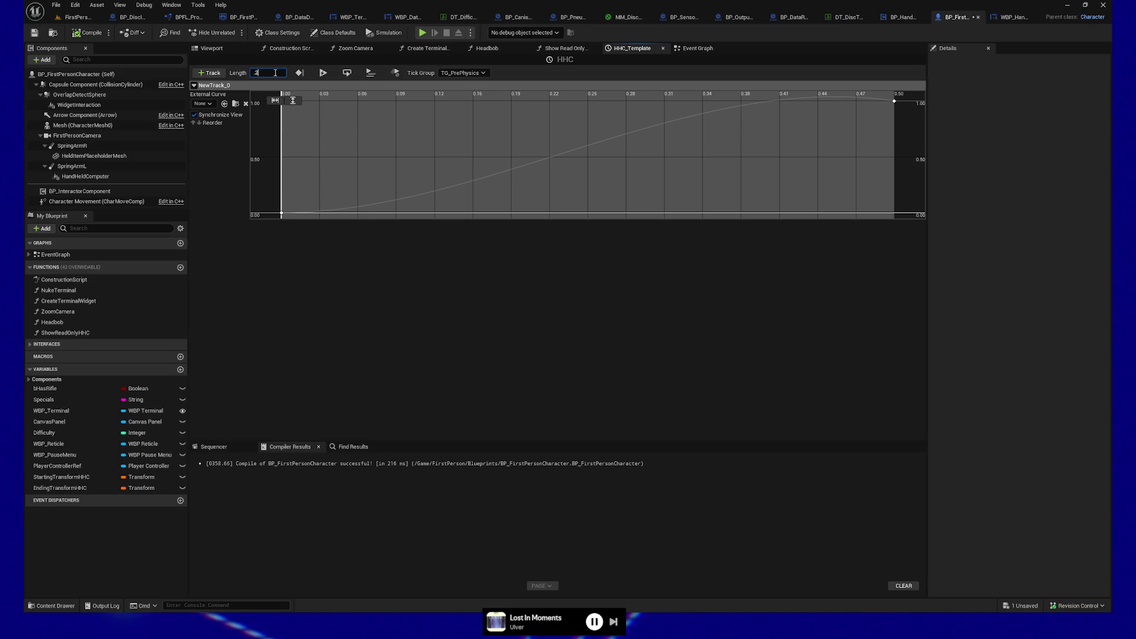
Shorten HHC_Template to 0.25 seconds, move the final key from 0.50 to 0.25, and save
{"action": "key", "text": "Return"}
{"action": "left_click", "coordinate": [894, 101]}
{"action": "left_click", "coordinate": [336, 101]}
{"action": "type", "text": "0.25"}
{"action": "key", "text": "Return"}
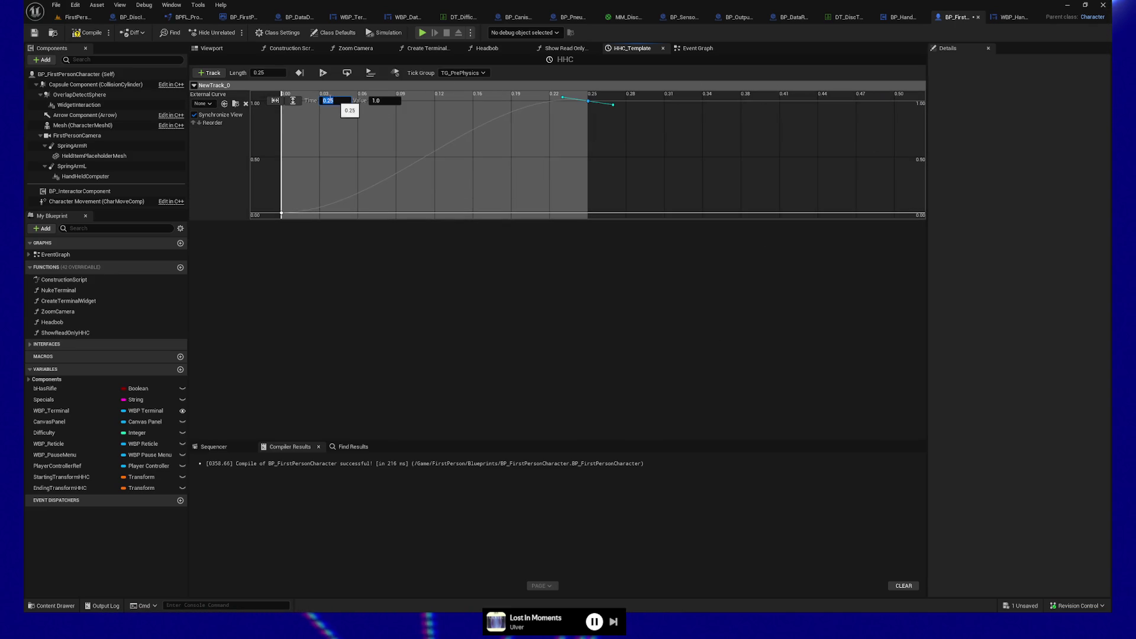
{"action": "left_click", "coordinate": [87, 32]}
{"action": "key", "text": "ctrl+s"}
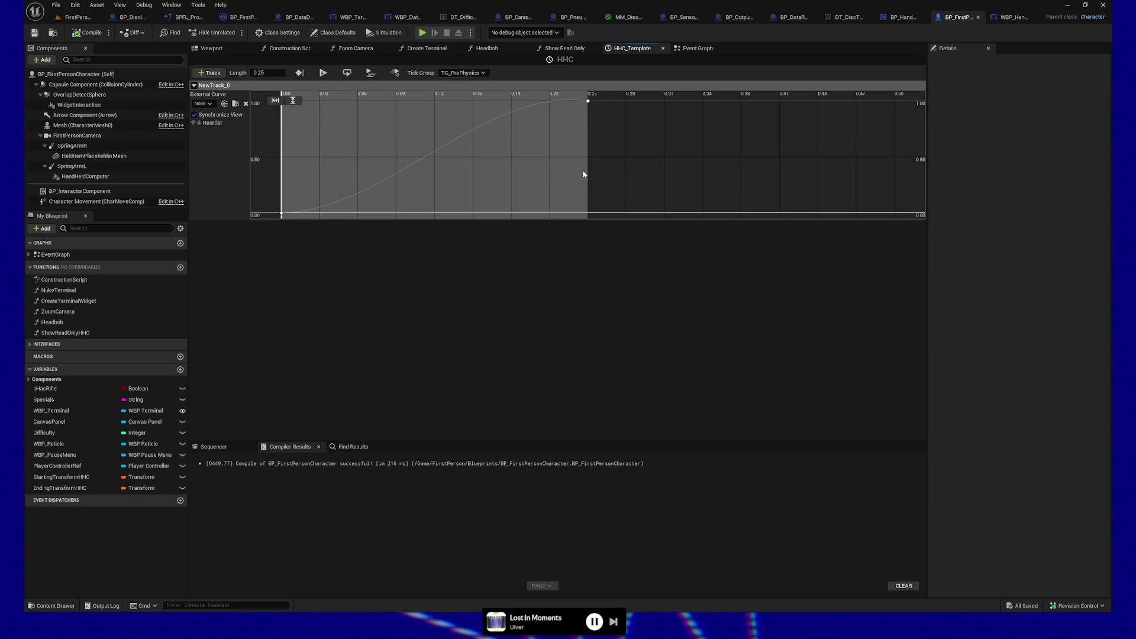
Adjust the tangent handles of the 0.25 end key and the 0.00 start key
{"action": "left_click_drag", "start_coordinate": [580, 168], "coordinate": [580, 213]}
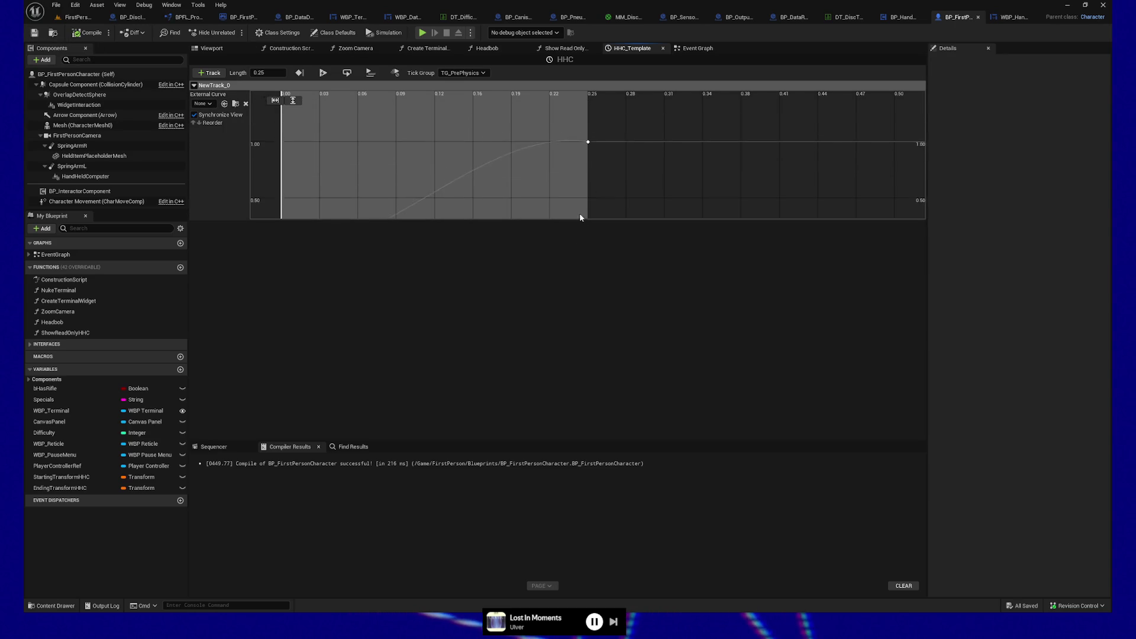
{"action": "left_click", "coordinate": [590, 146]}
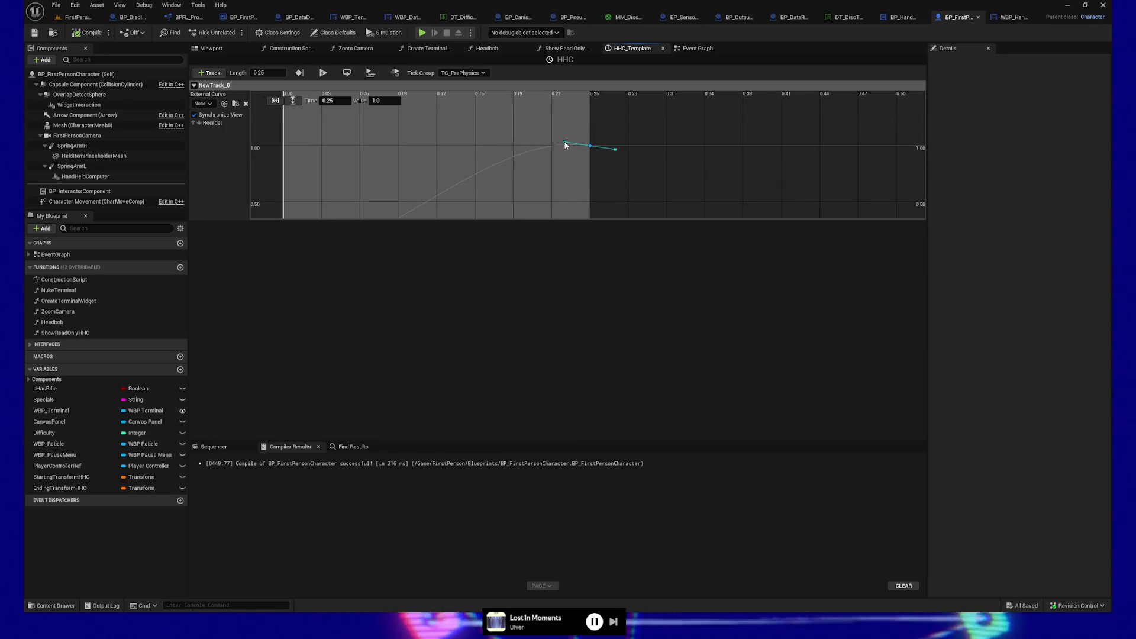
{"action": "left_click", "coordinate": [565, 142]}
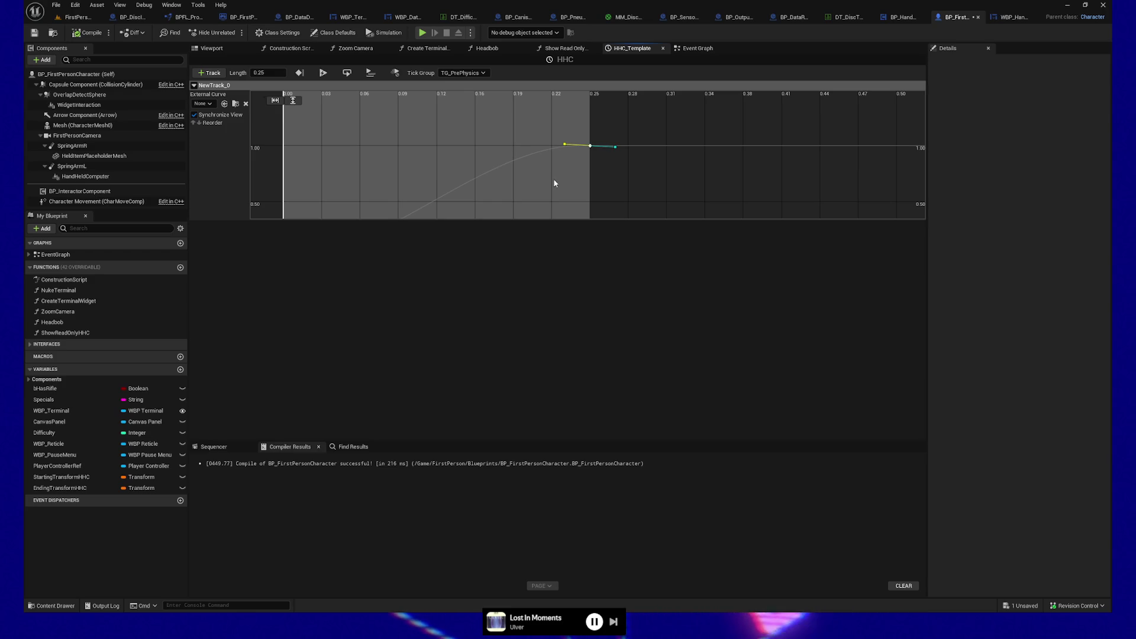
{"action": "left_click_drag", "start_coordinate": [555, 175], "coordinate": [574, 135]}
{"action": "left_click_drag", "start_coordinate": [477, 221], "coordinate": [519, 154]}
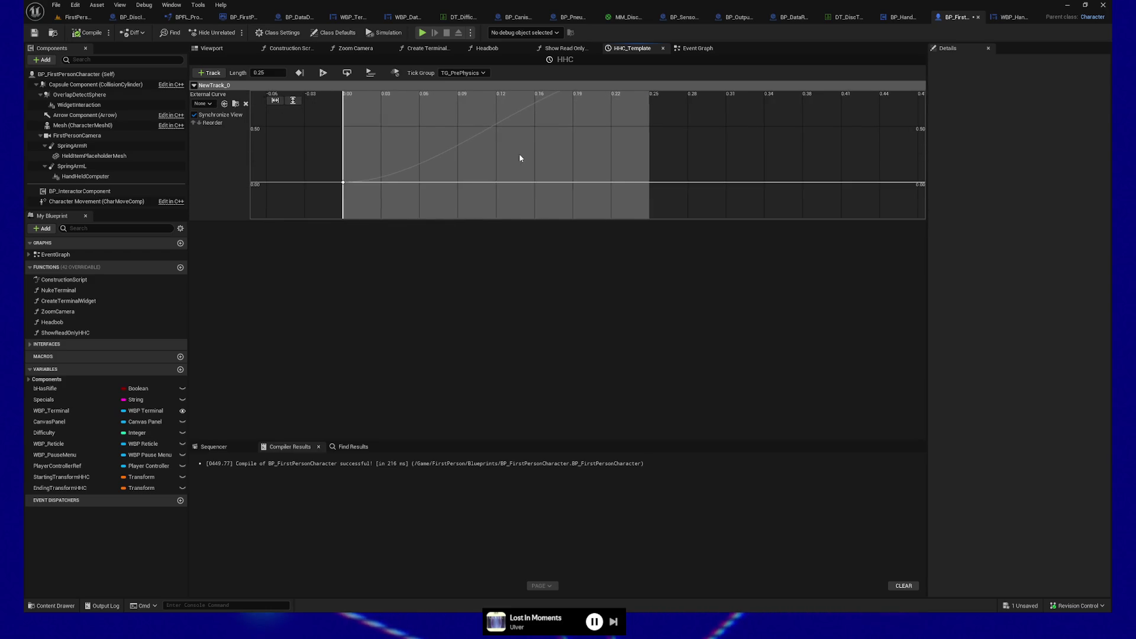
{"action": "left_click", "coordinate": [343, 183]}
{"action": "left_click", "coordinate": [368, 182]}
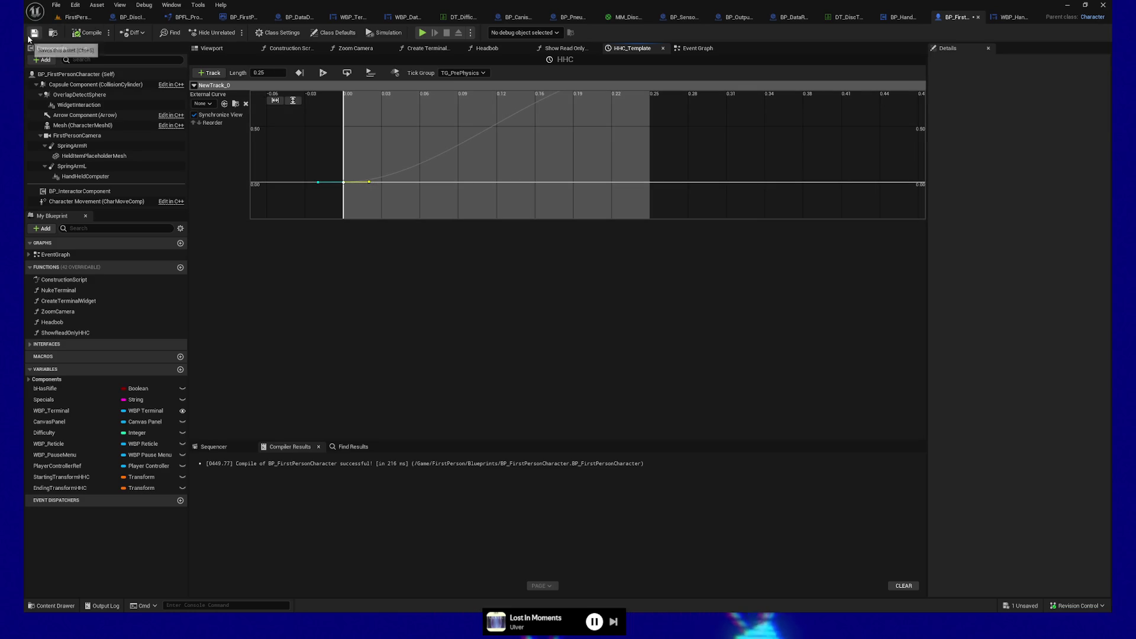
{"action": "left_click", "coordinate": [423, 33]}
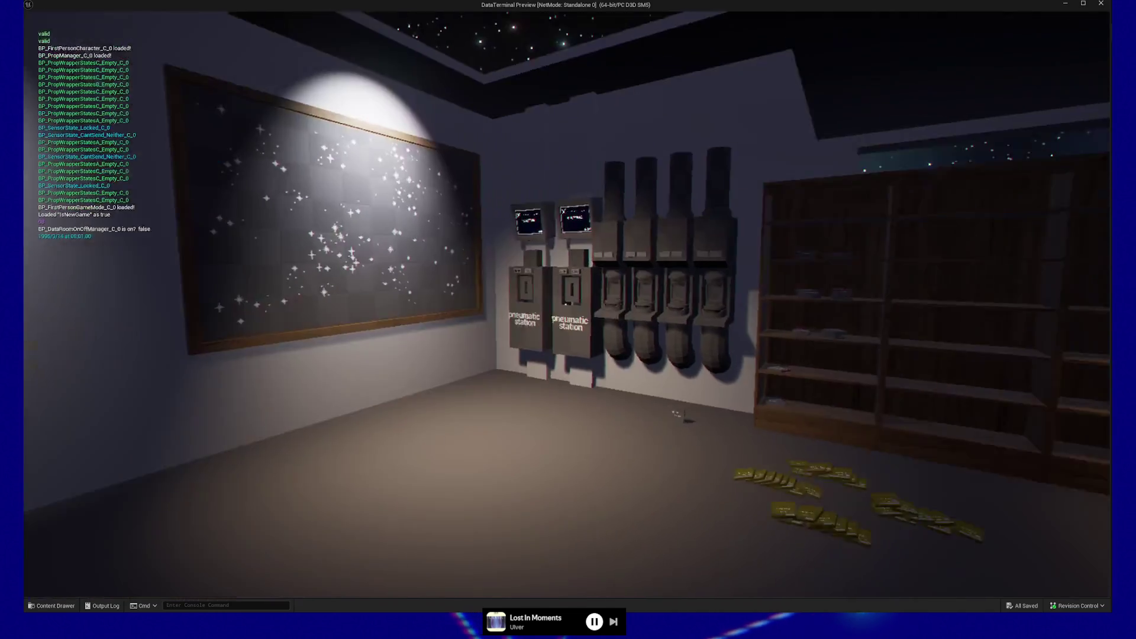
Walk the player up to the star board, look toward the pneumatic stations, and pause
{"action": "mouse_move", "coordinate": [568, 319]}
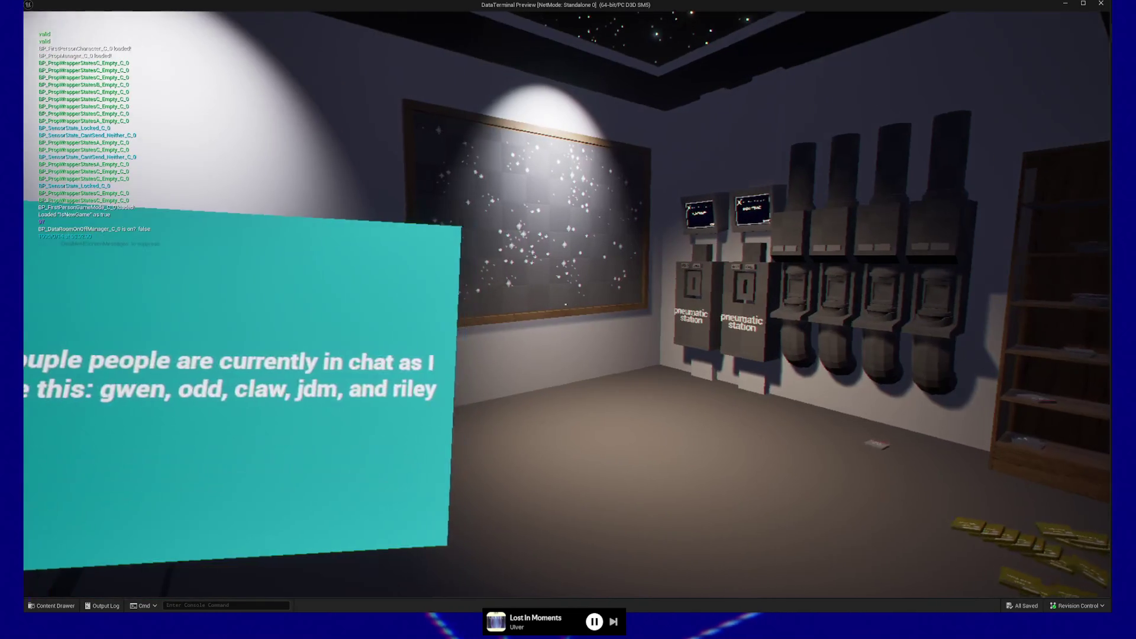
{"action": "key", "text": "w"}
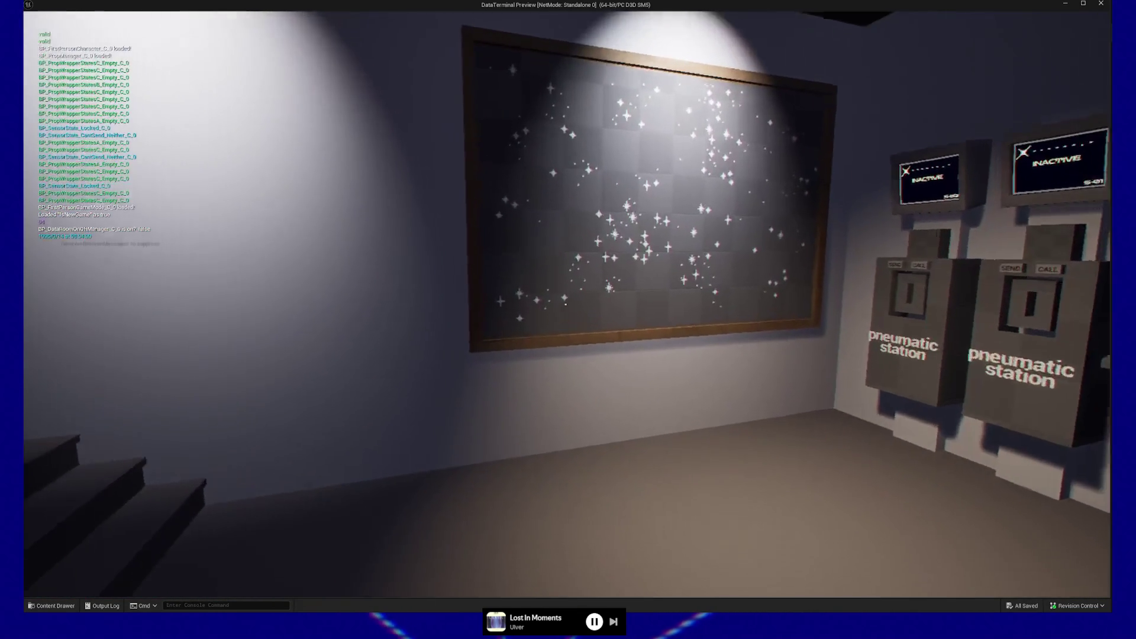
{"action": "key", "text": "w"}
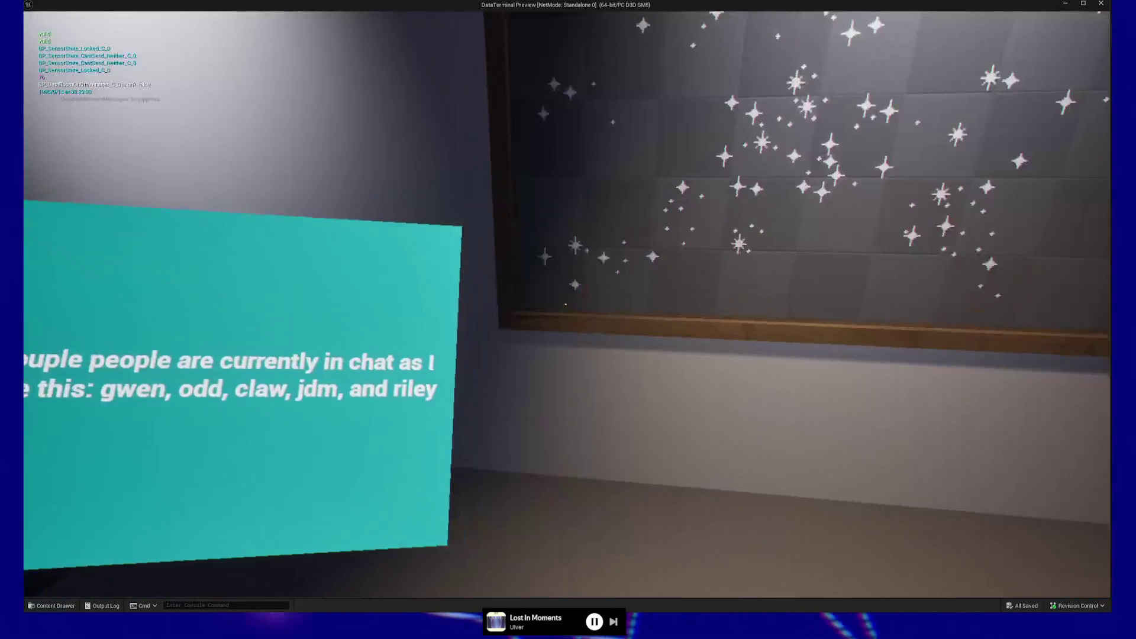
{"action": "key", "text": "w"}
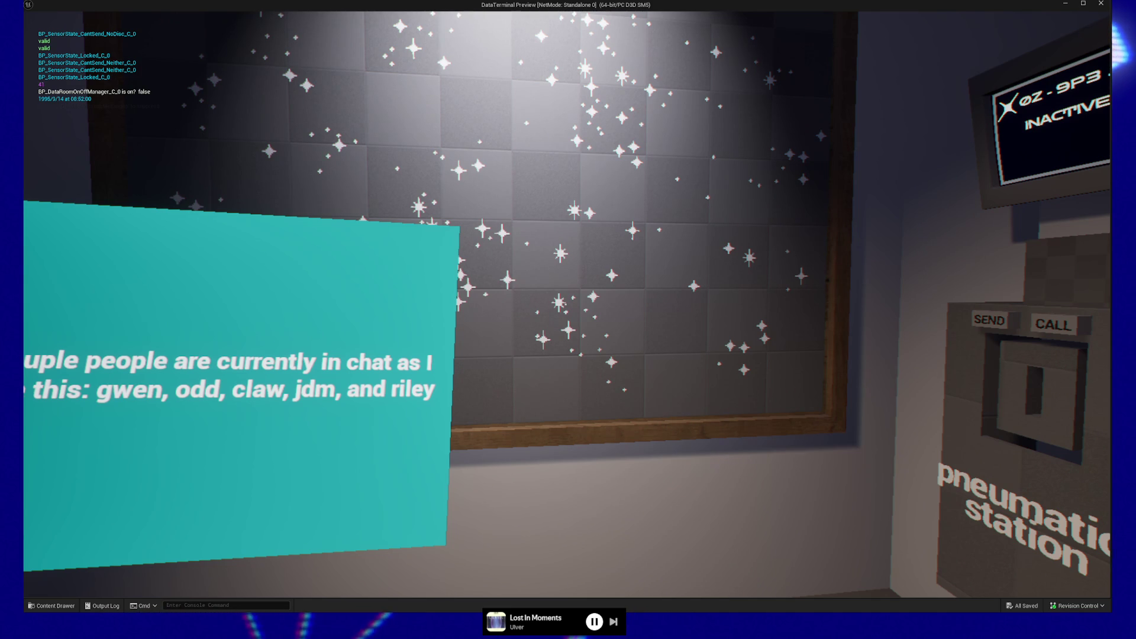
{"action": "key", "text": "Escape"}
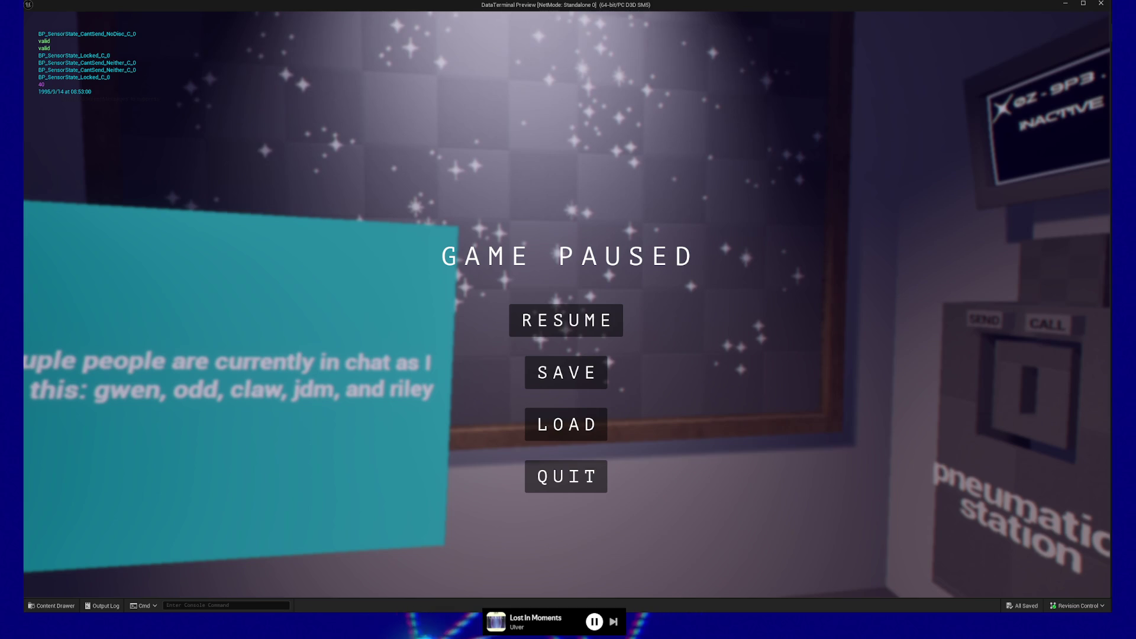
Resume, then walk up the steps, through the door and down the corridor onto the data cards
{"action": "left_click", "coordinate": [602, 320]}
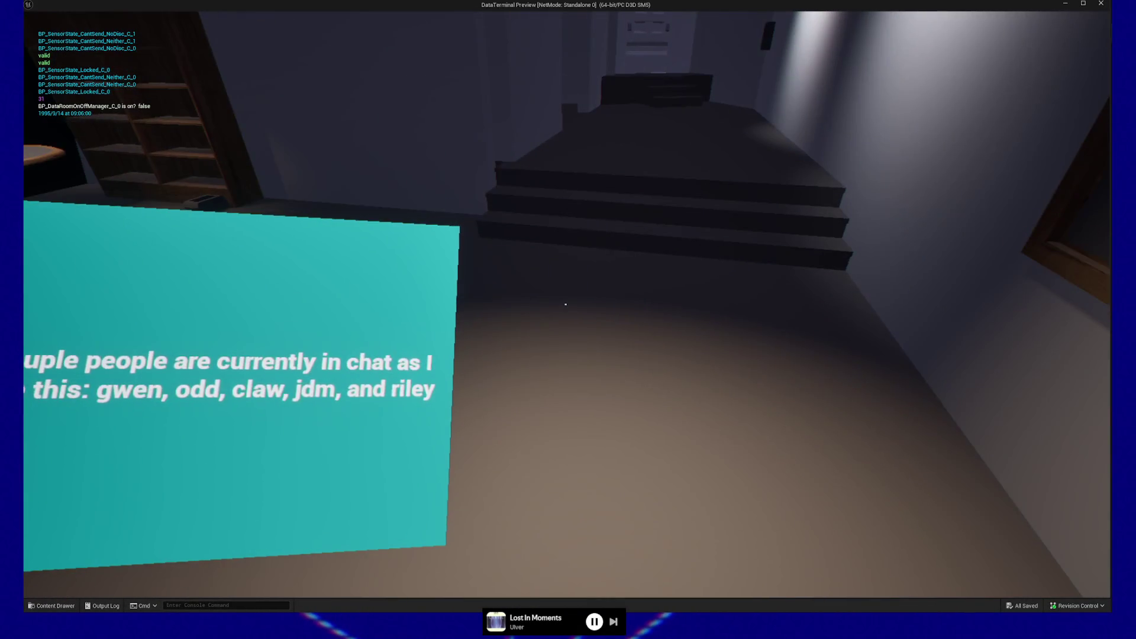
{"action": "key", "text": "Escape"}
{"action": "key", "text": "Escape"}
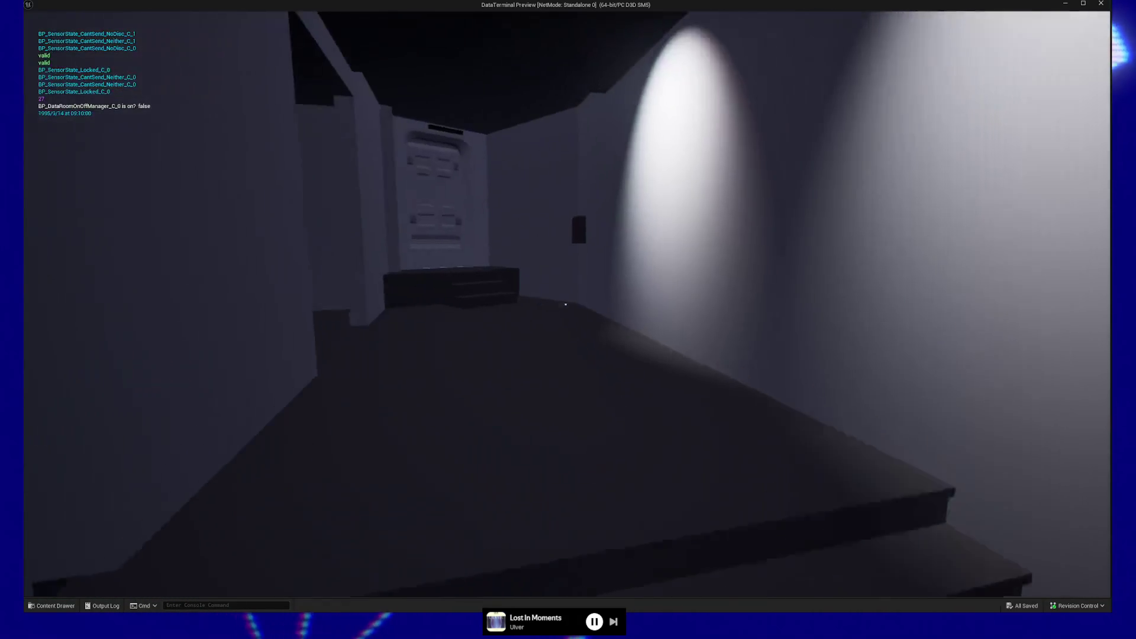
{"action": "key", "text": "w"}
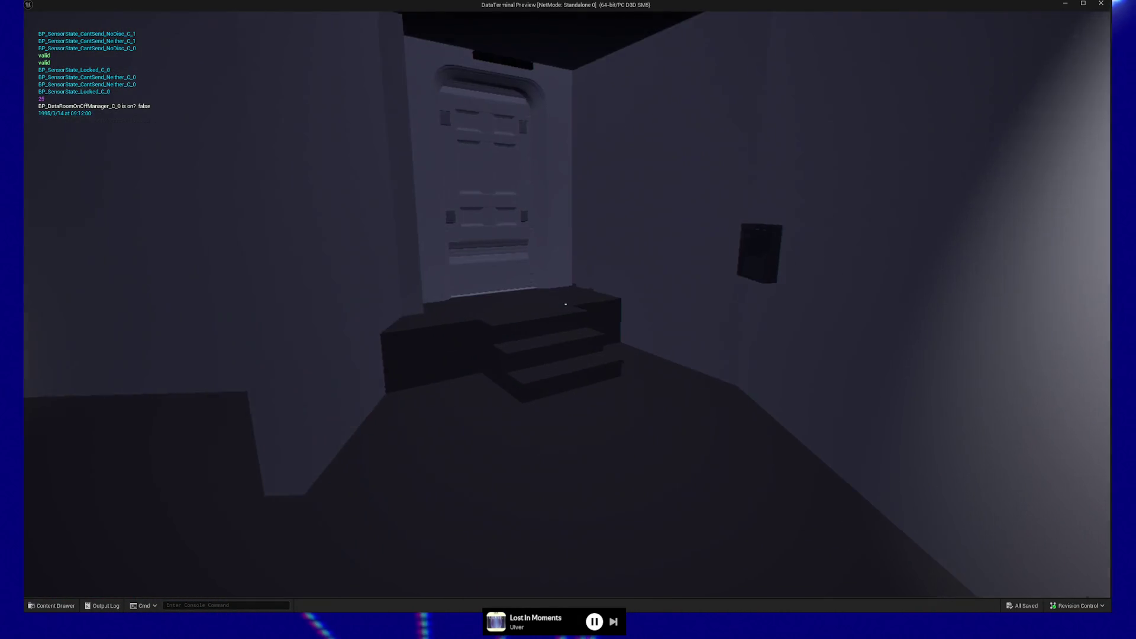
{"action": "key", "text": "w"}
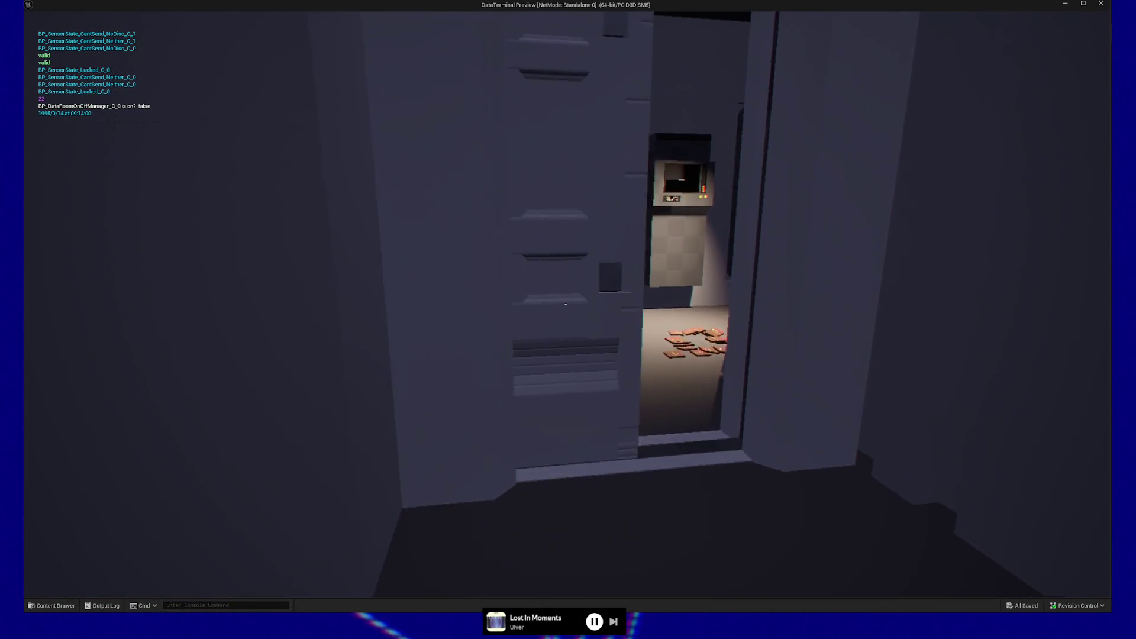
{"action": "key", "text": "w"}
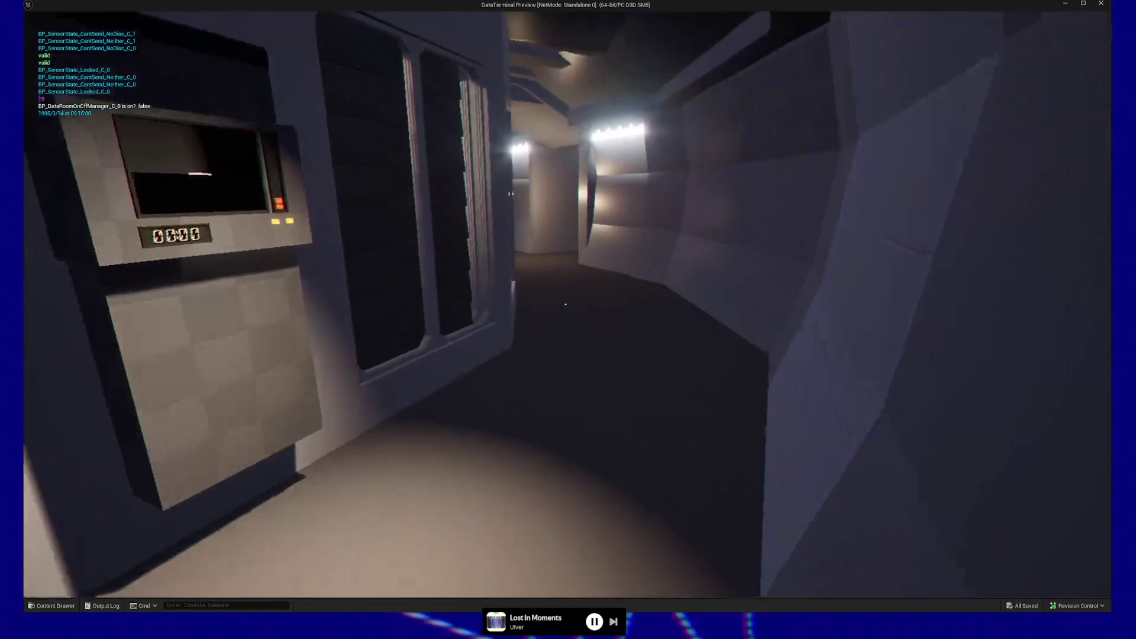
{"action": "key", "text": "w"}
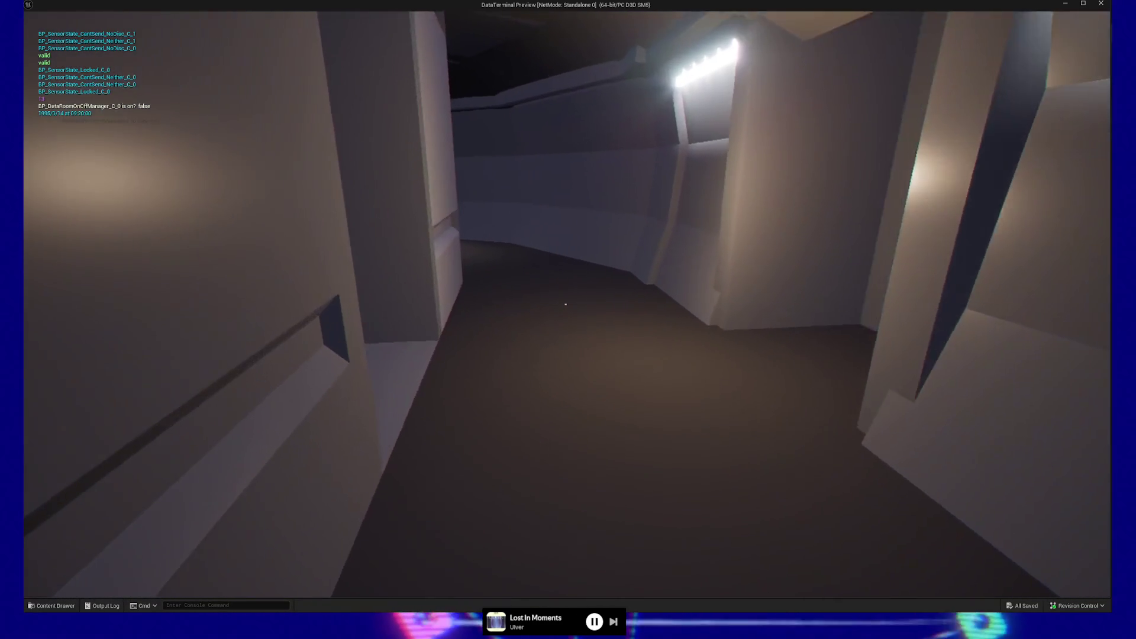
{"action": "key", "text": "w"}
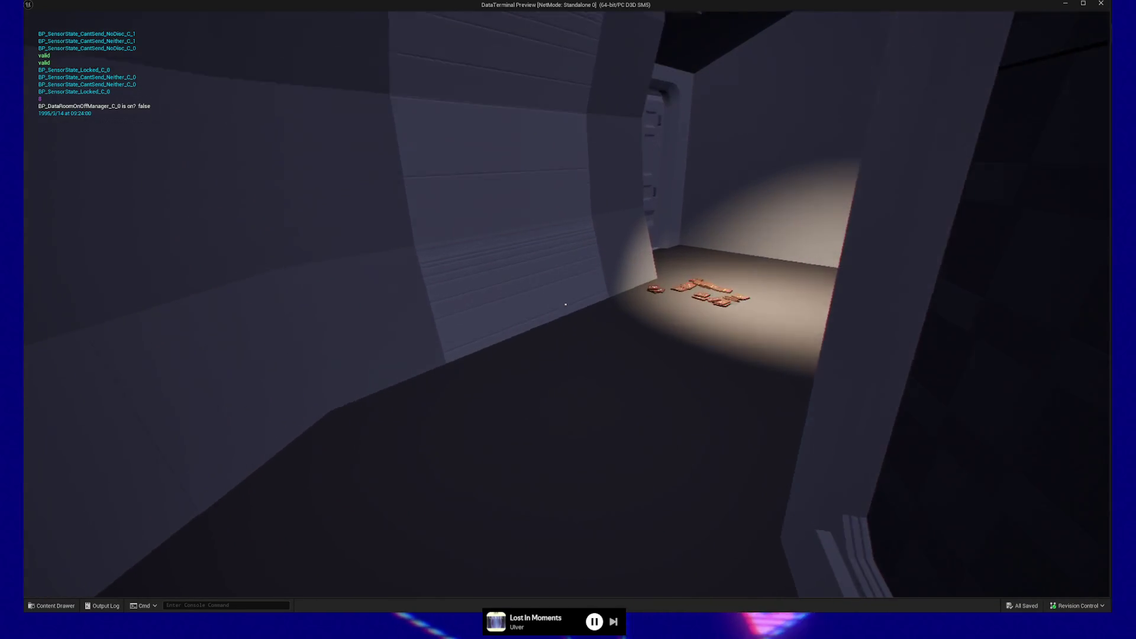
{"action": "key", "text": "w"}
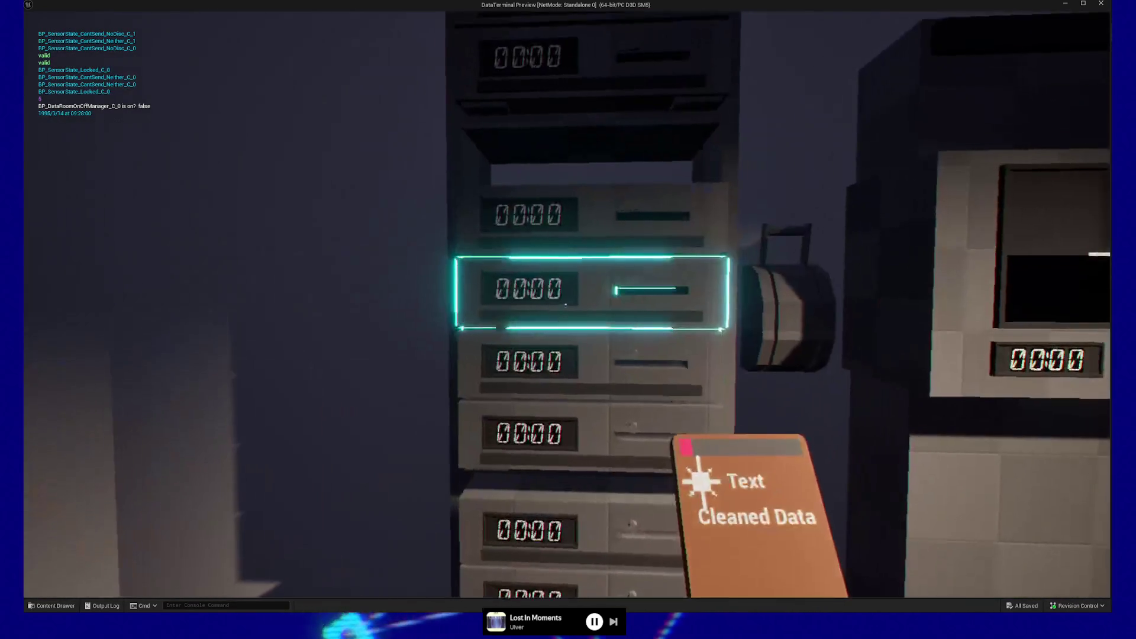
Pick up Cleaned Data cards from the floor and insert them into the rack's top and bottom slots
{"action": "left_click", "coordinate": [566, 304]}
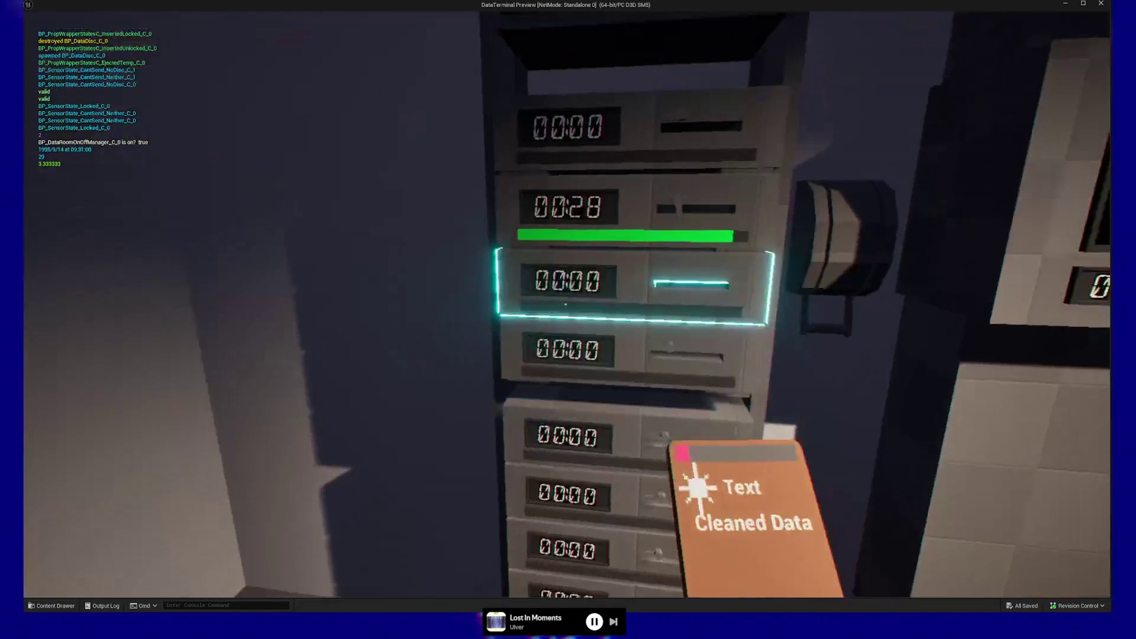
{"action": "left_click", "coordinate": [566, 304]}
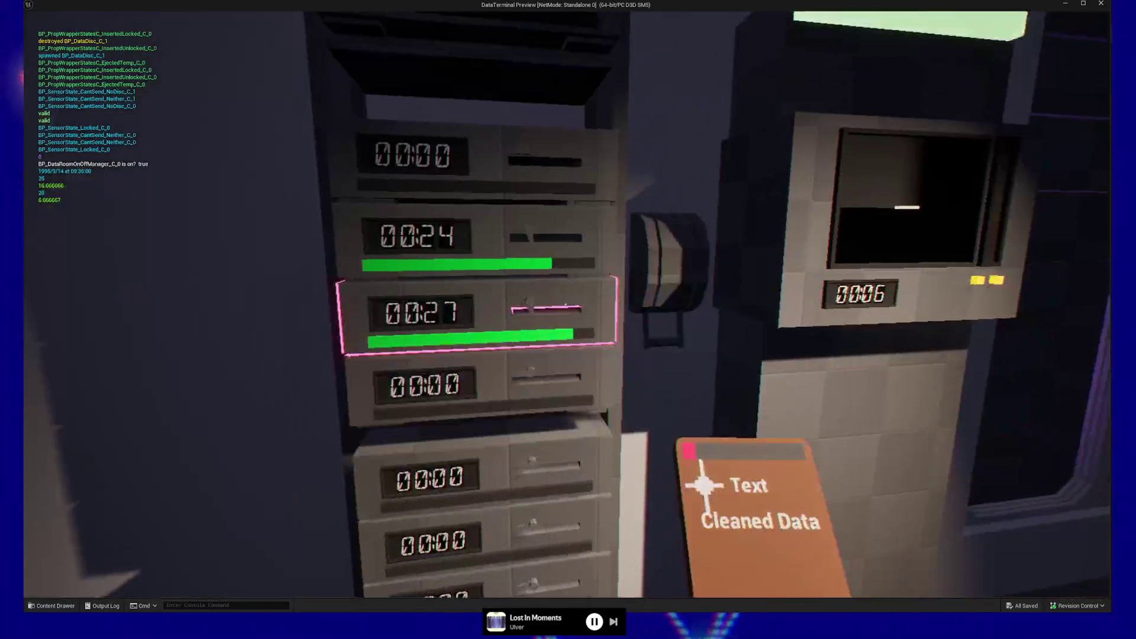
{"action": "left_click", "coordinate": [567, 304]}
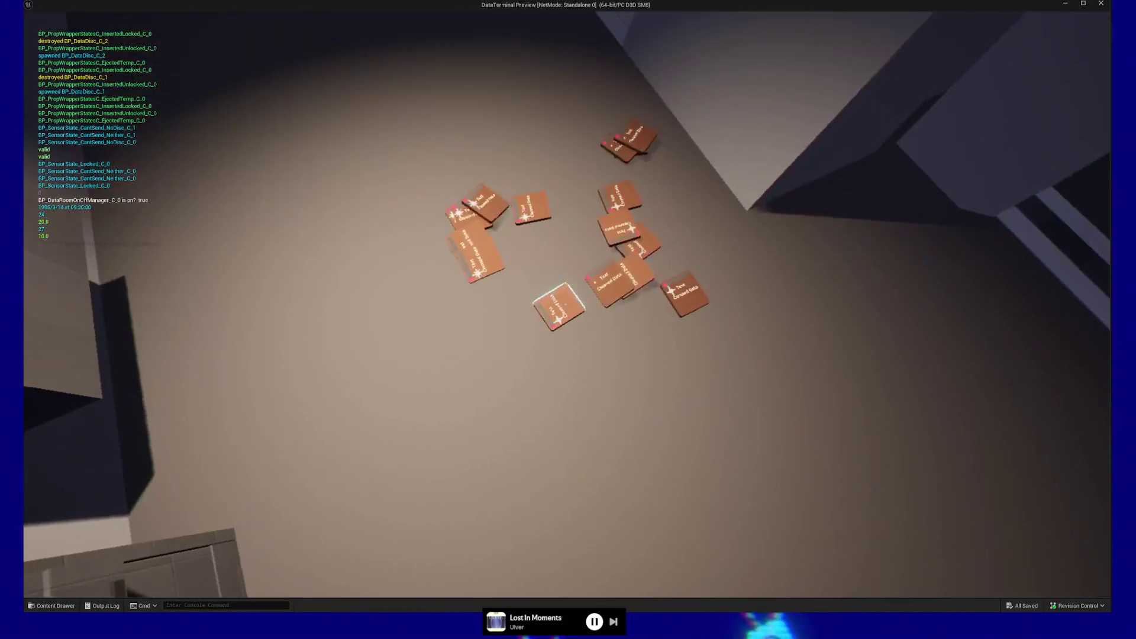
{"action": "left_click", "coordinate": [567, 304]}
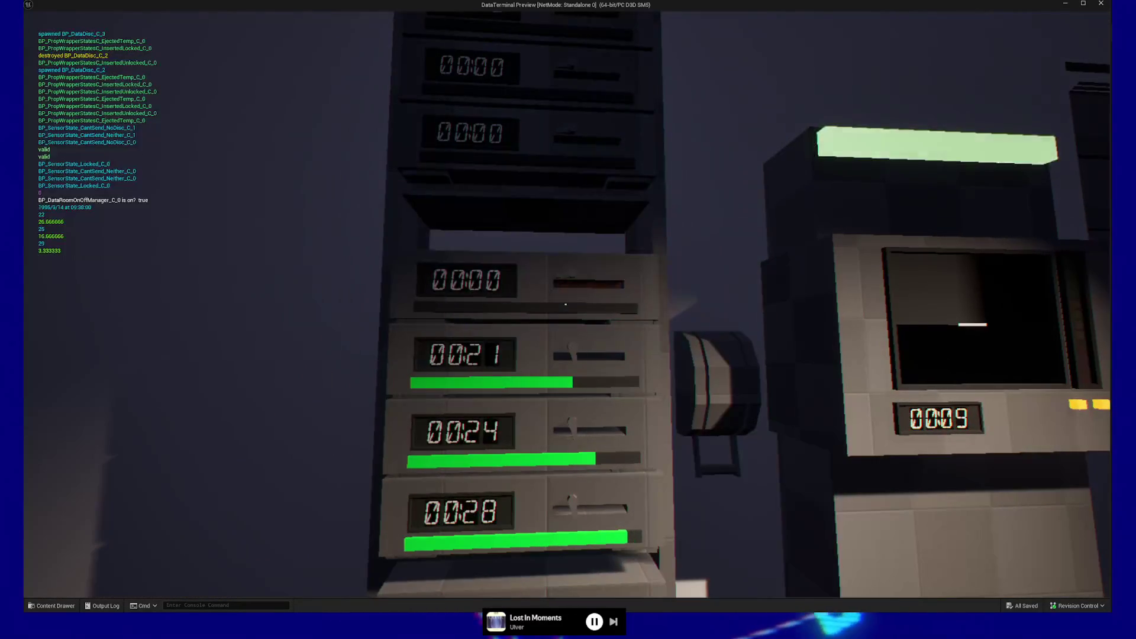
{"action": "left_click", "coordinate": [566, 304]}
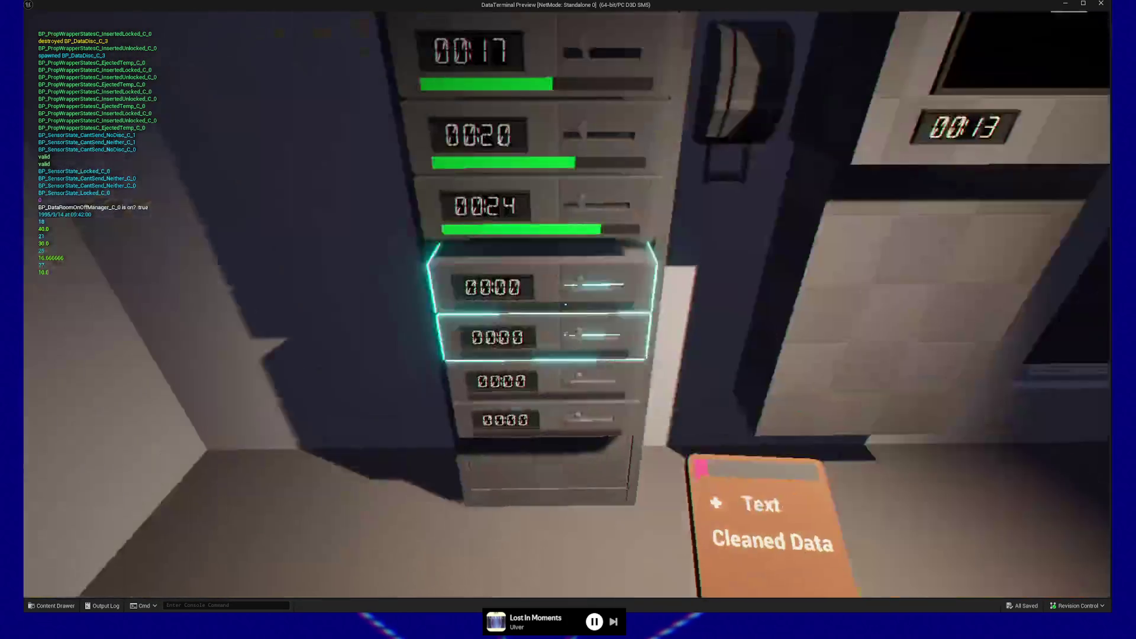
{"action": "left_click", "coordinate": [565, 304]}
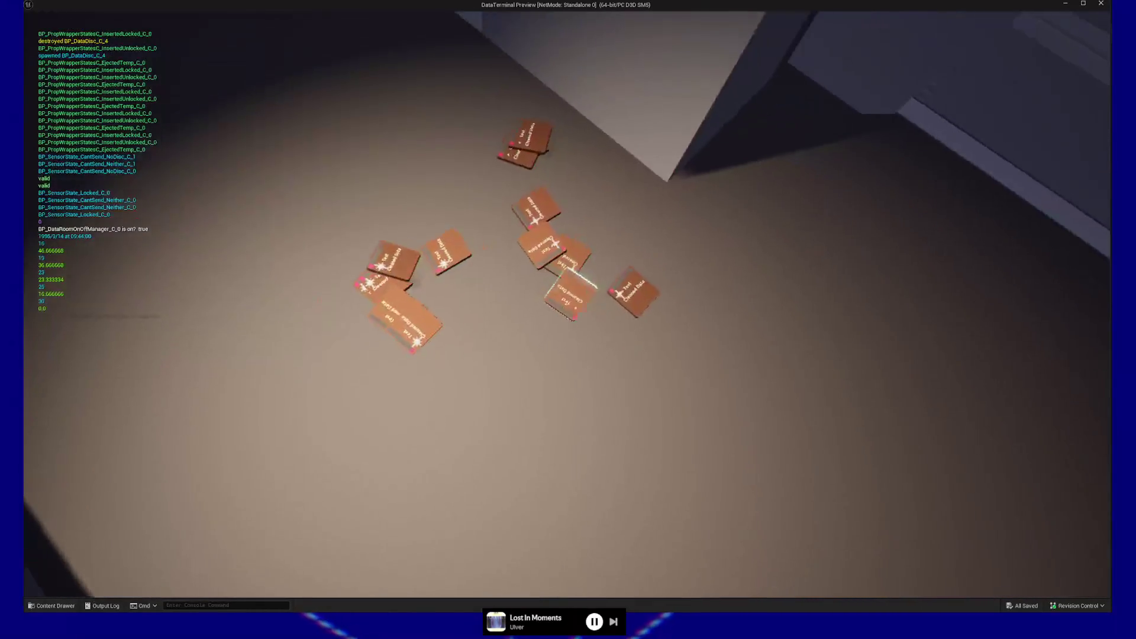
{"action": "left_click", "coordinate": [566, 304]}
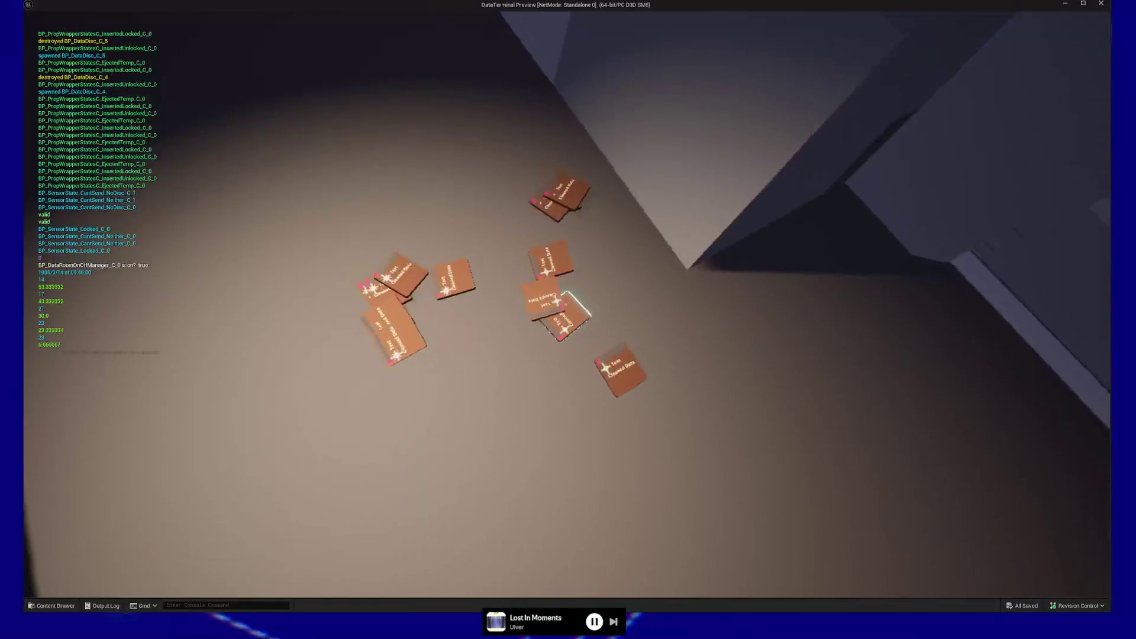
{"action": "left_click", "coordinate": [566, 304]}
{"action": "left_click", "coordinate": [566, 304]}
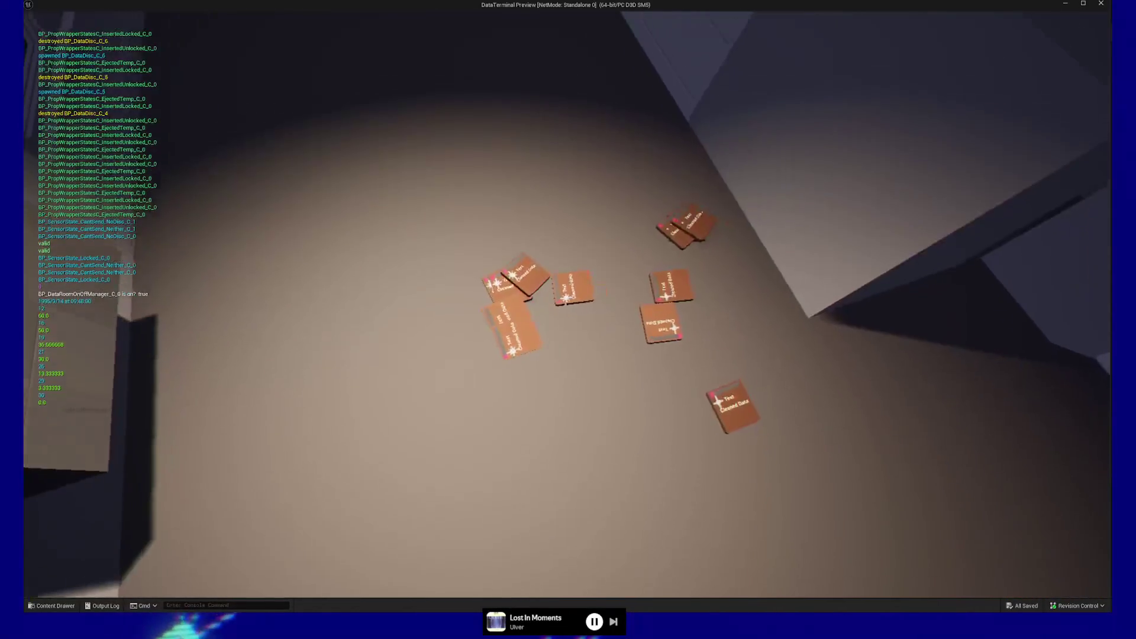
{"action": "left_click", "coordinate": [566, 304]}
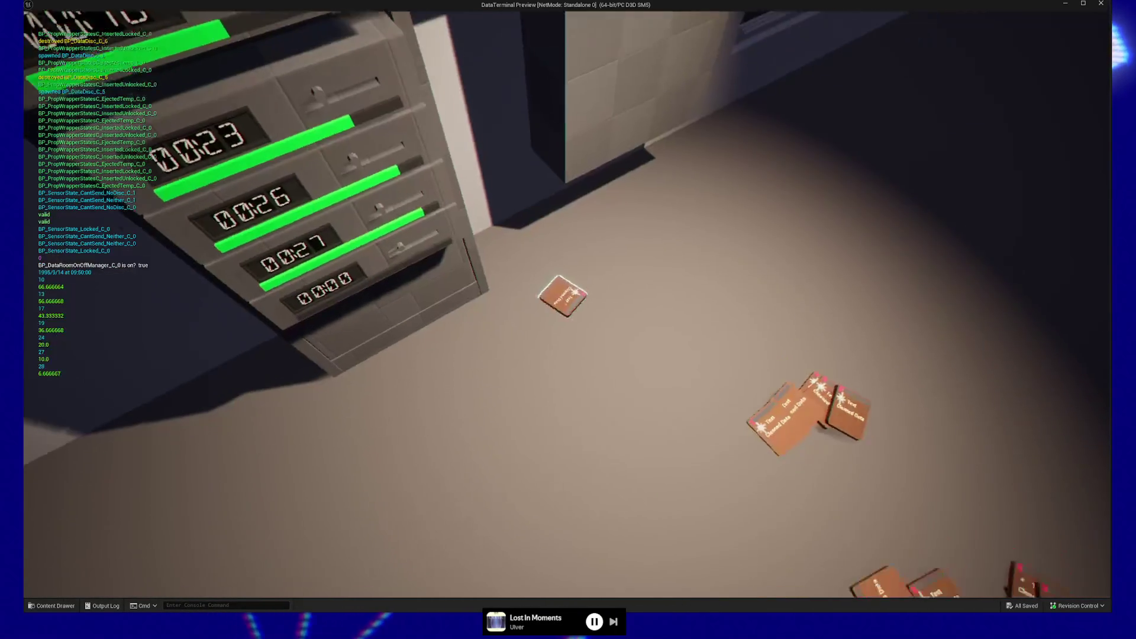
{"action": "left_click", "coordinate": [566, 304]}
{"action": "left_click", "coordinate": [565, 304]}
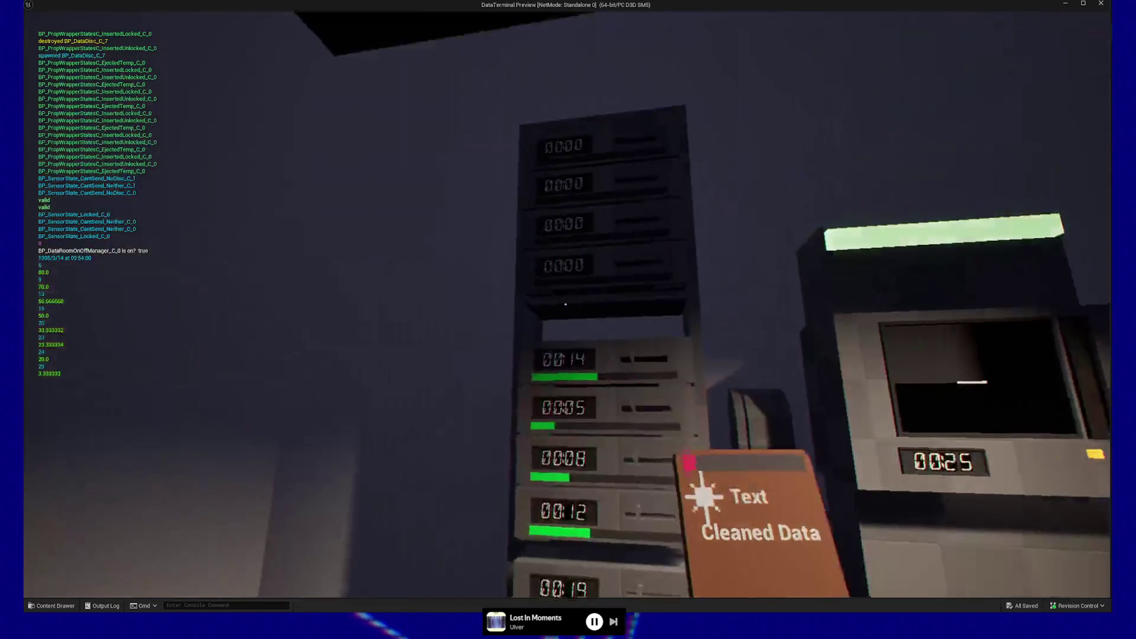
{"action": "left_click", "coordinate": [566, 305]}
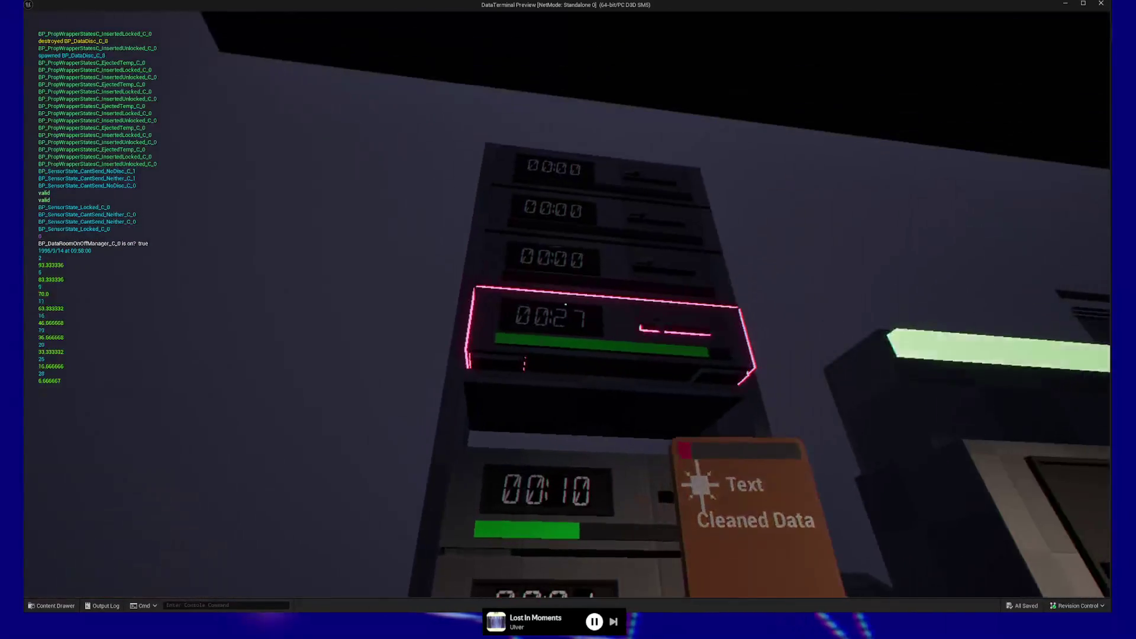
{"action": "left_click", "coordinate": [566, 304]}
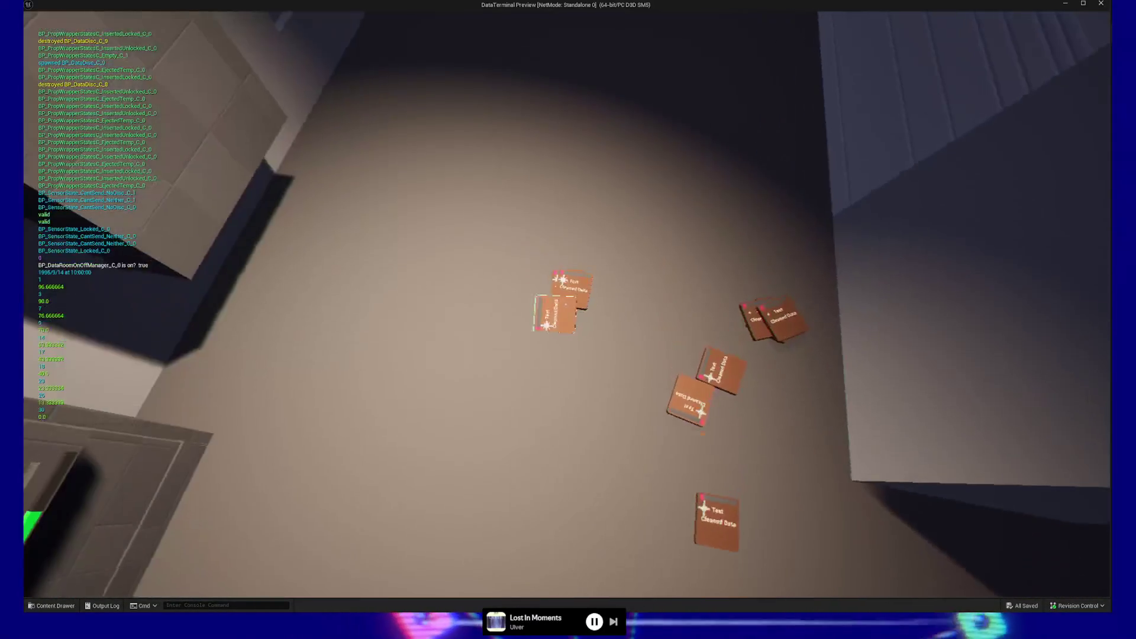
Keep loading Cleaned Data discs into the lit rack slots, dropping one held disc with Q
{"action": "left_click", "coordinate": [565, 304]}
{"action": "left_click", "coordinate": [566, 304]}
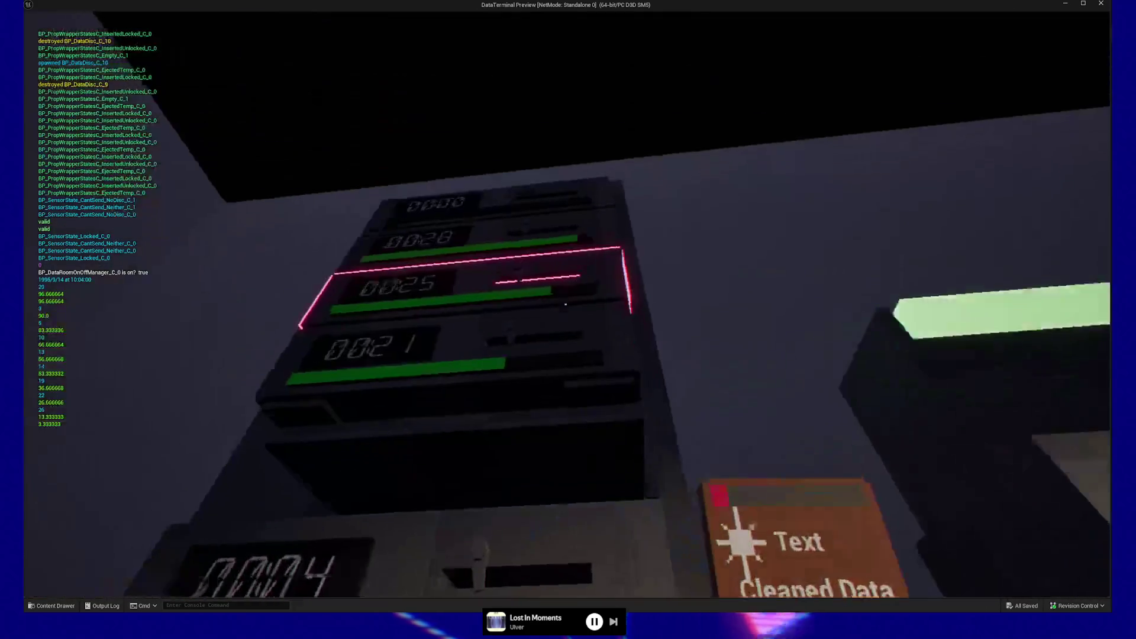
{"action": "left_click", "coordinate": [565, 304]}
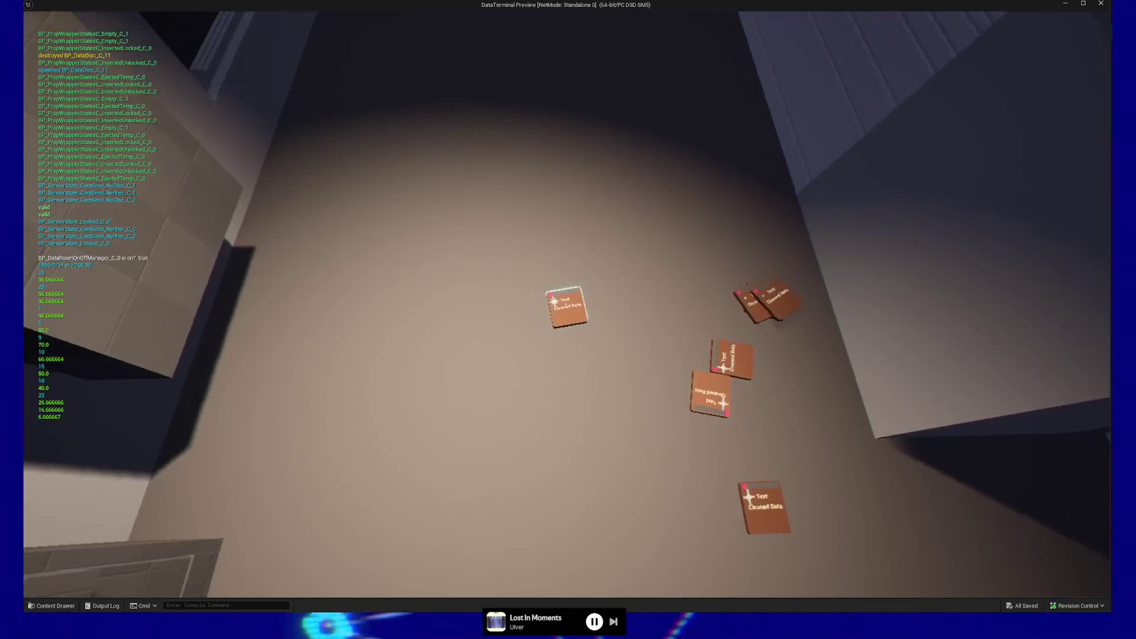
{"action": "left_click", "coordinate": [566, 304]}
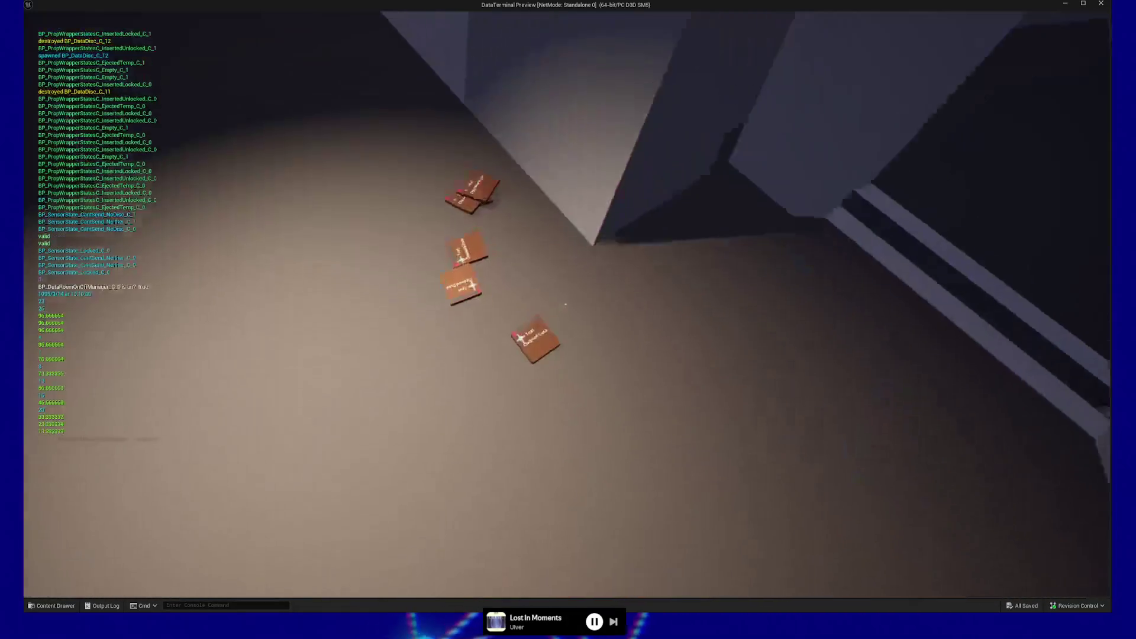
{"action": "left_click", "coordinate": [565, 304]}
{"action": "left_click", "coordinate": [565, 304]}
{"action": "left_click", "coordinate": [566, 304]}
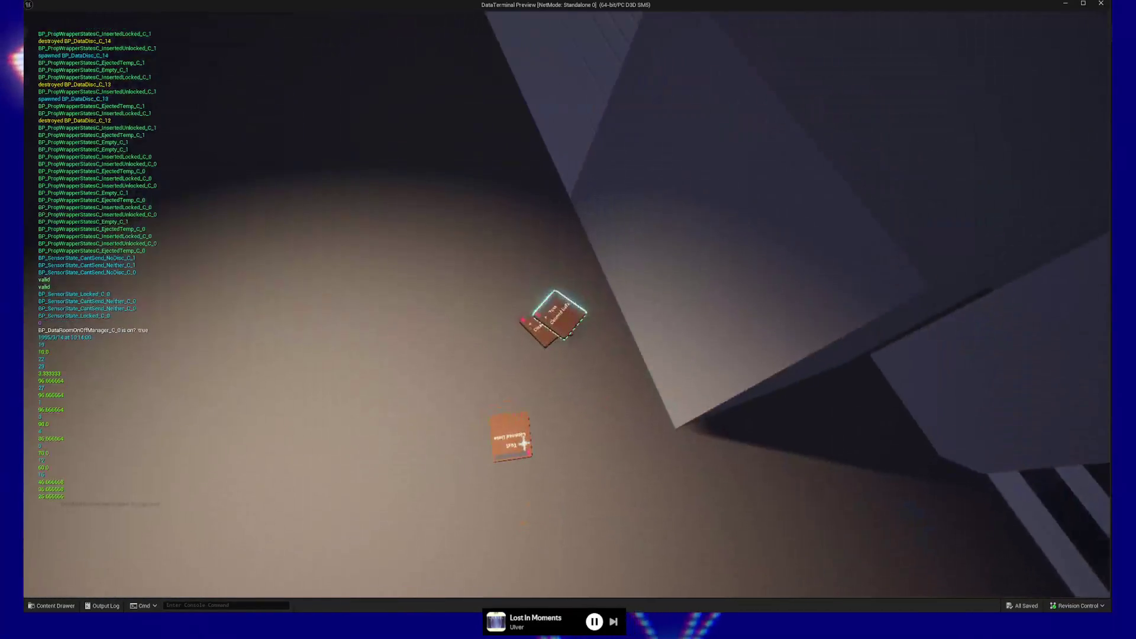
{"action": "left_click", "coordinate": [565, 304]}
{"action": "left_click", "coordinate": [565, 304]}
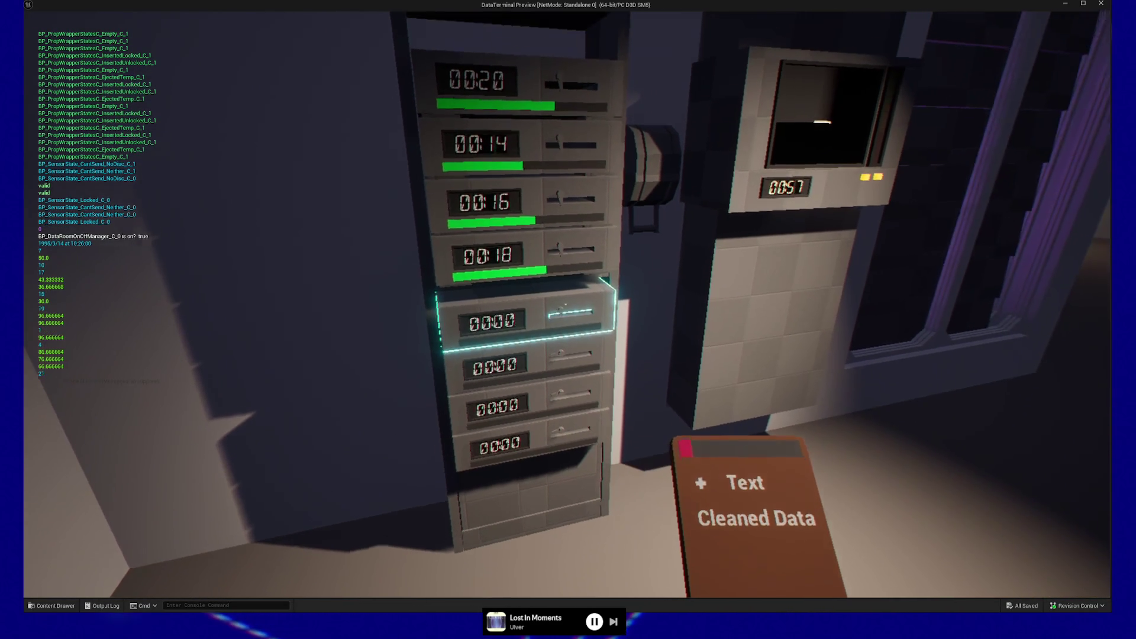
{"action": "key", "text": "q"}
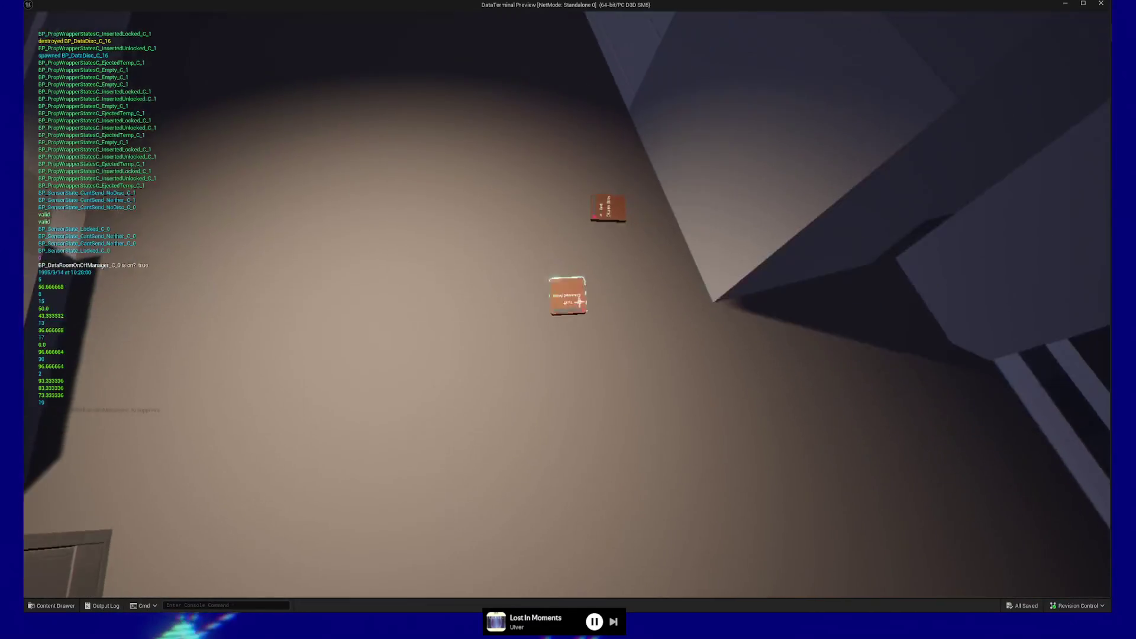
{"action": "left_click", "coordinate": [565, 304]}
{"action": "left_click", "coordinate": [565, 304]}
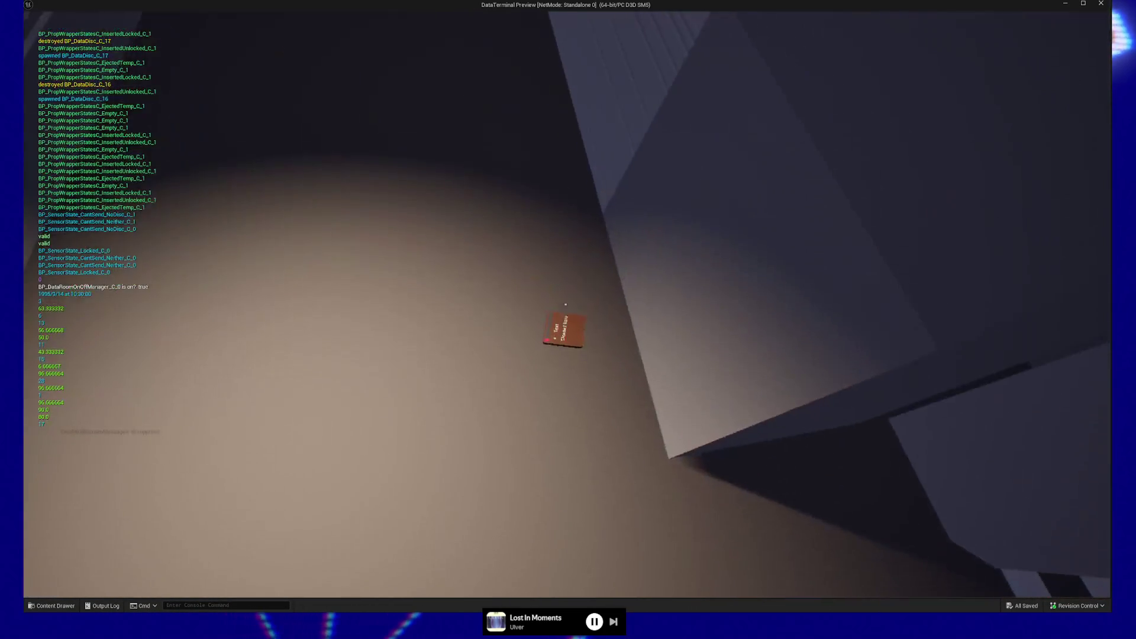
{"action": "left_click", "coordinate": [565, 304]}
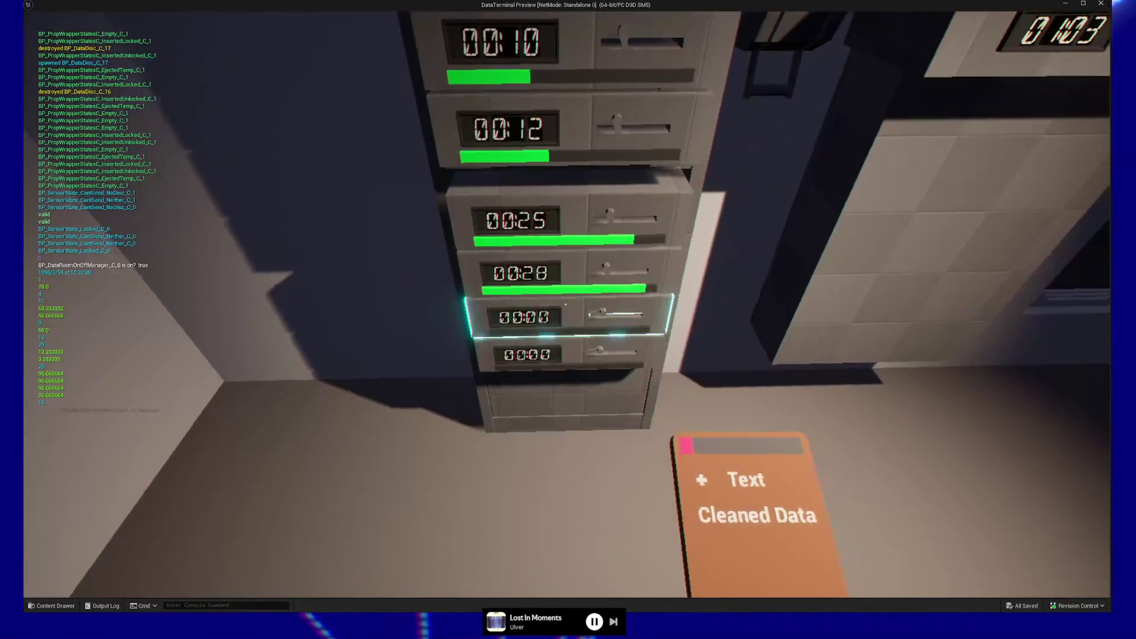
Insert the held disc into the empty slot, then walk down the corridor to the disc terminal
{"action": "left_click", "coordinate": [566, 304]}
{"action": "key", "text": "w"}
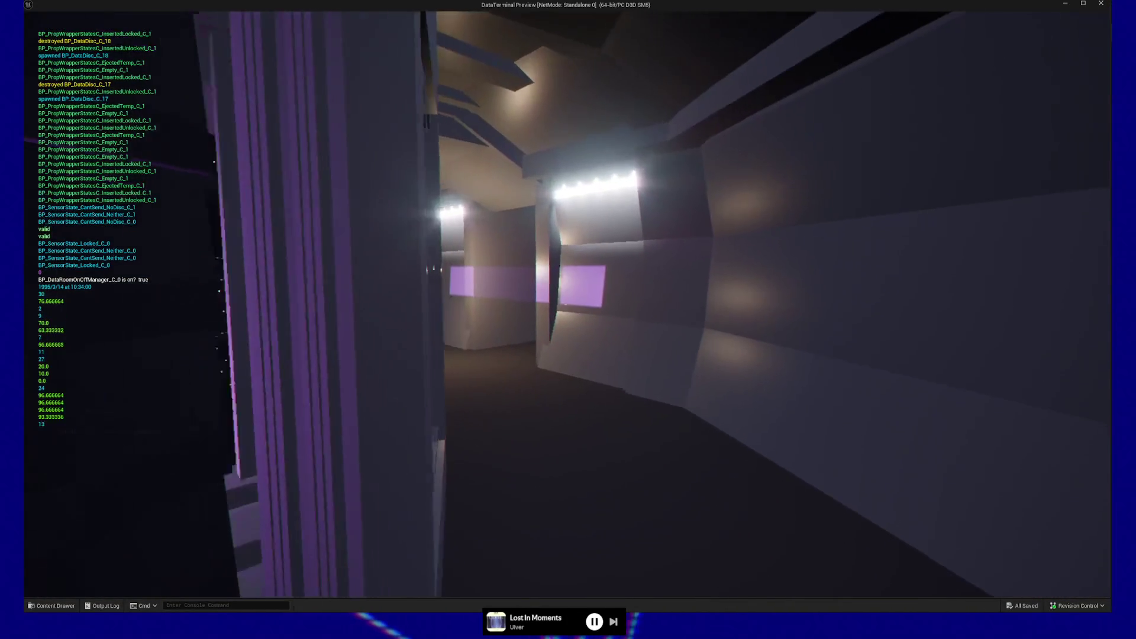
{"action": "key", "text": "w"}
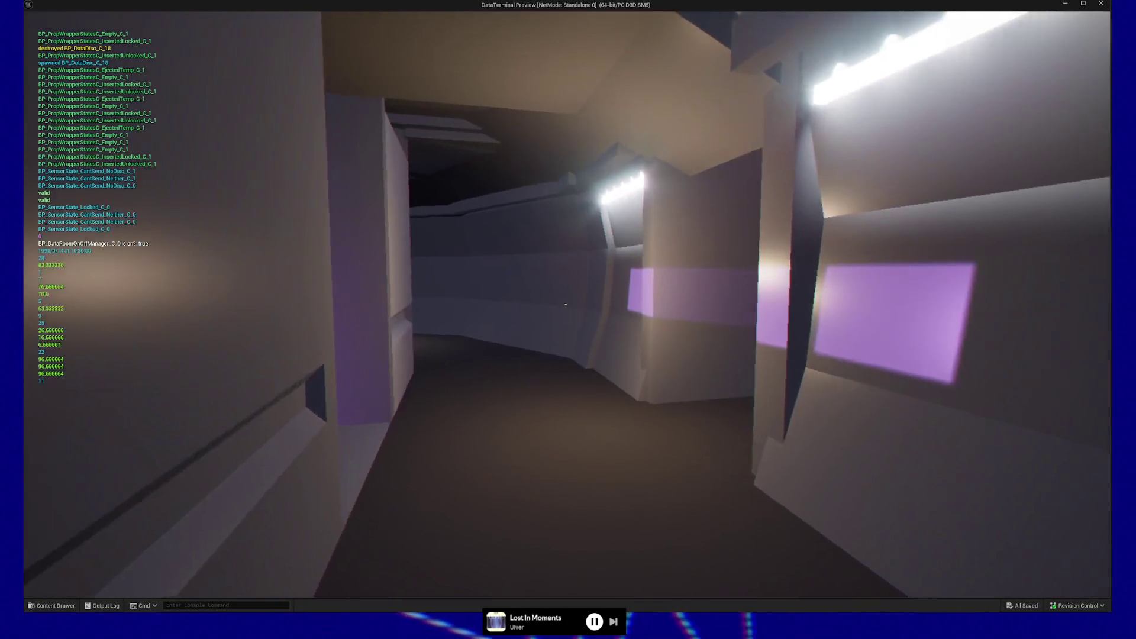
{"action": "key", "text": "w"}
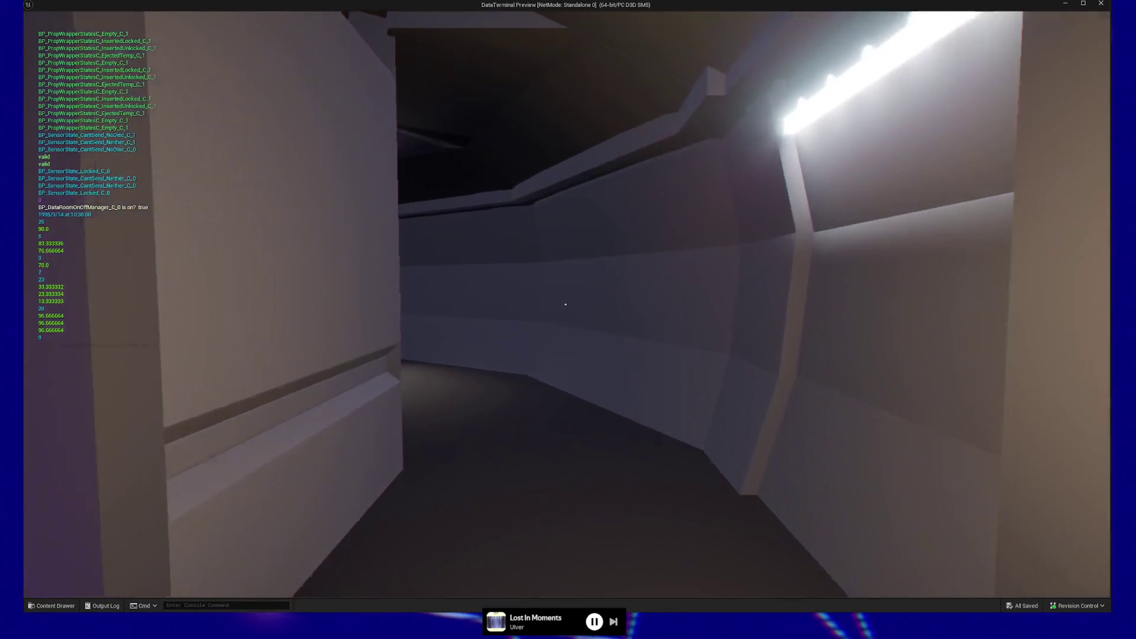
{"action": "key", "text": "w"}
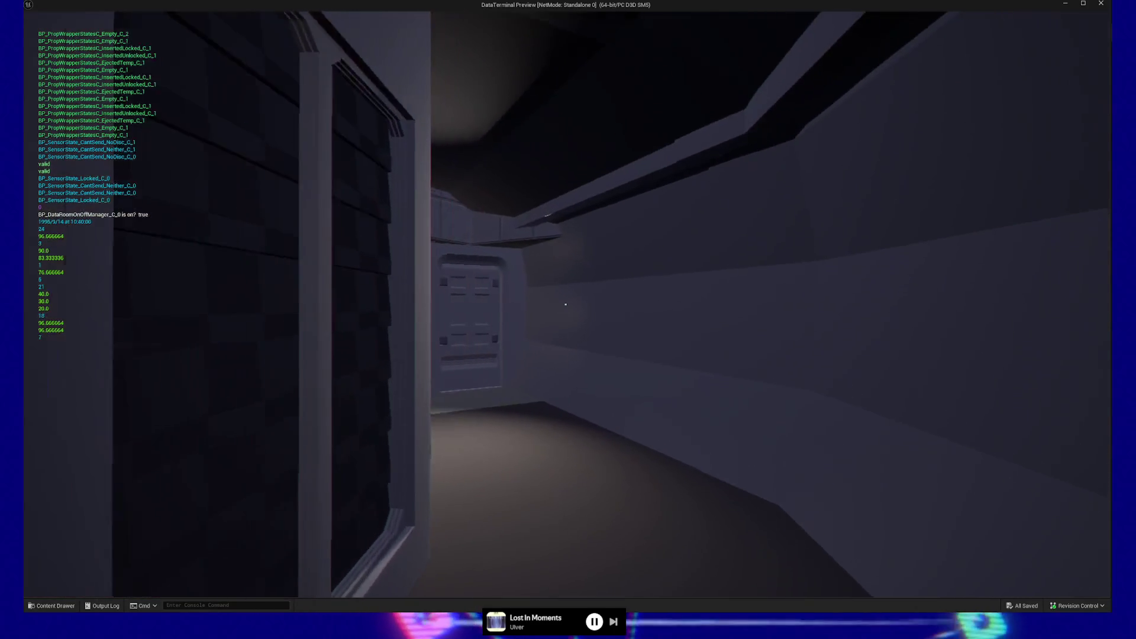
{"action": "key", "text": "w"}
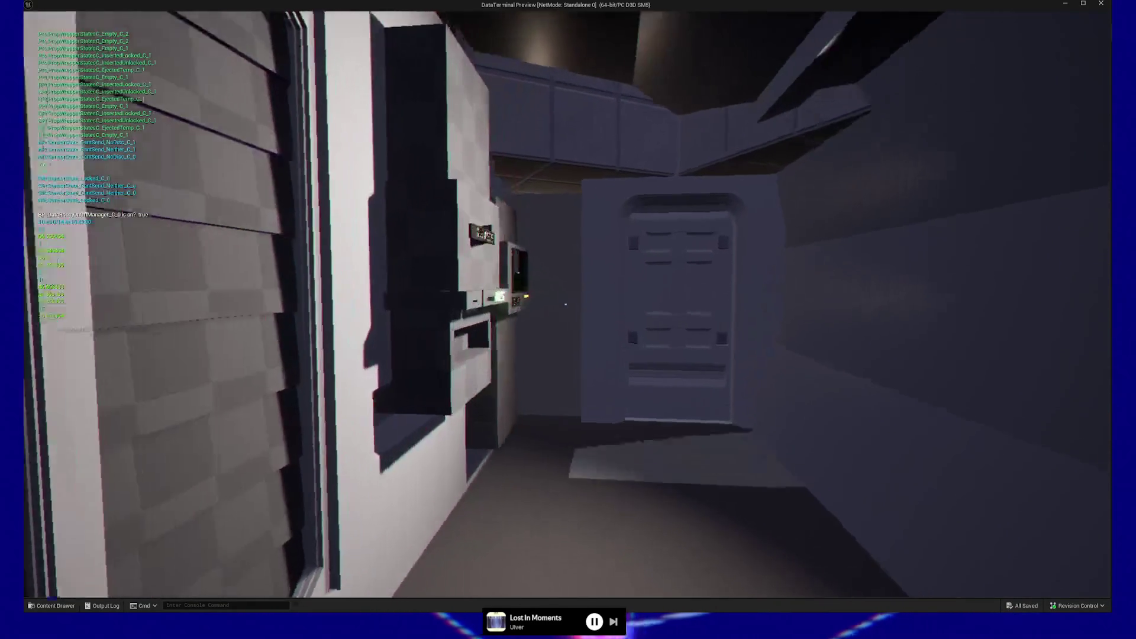
{"action": "key", "text": "s"}
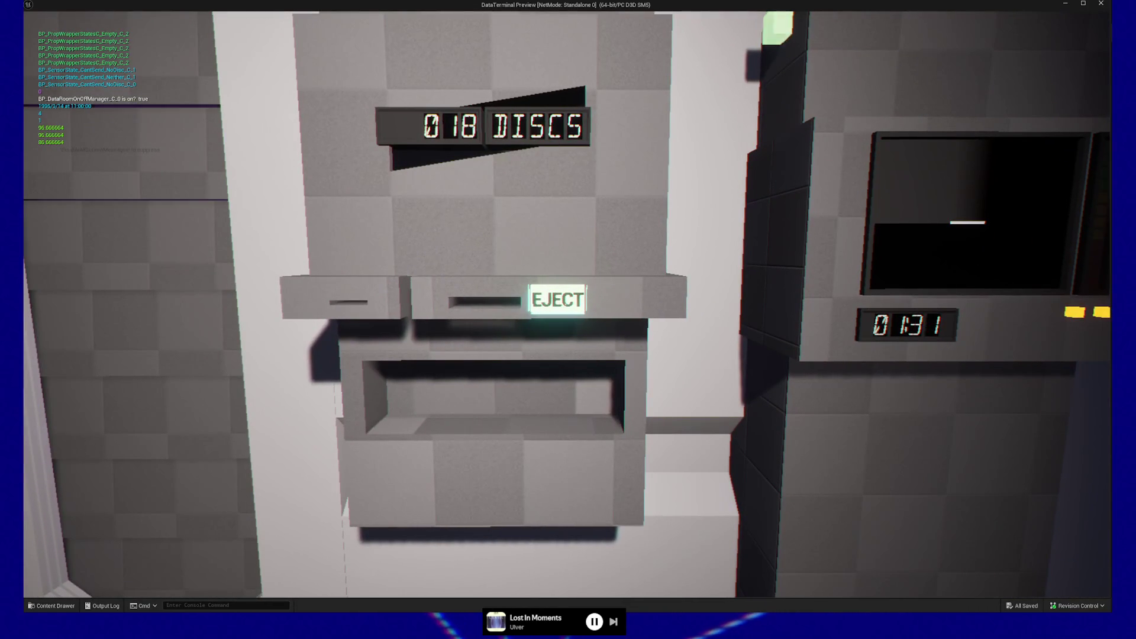
Eject several Processed Data discs from the terminal, dropping held discs onto the floor
{"action": "left_click", "coordinate": [566, 304]}
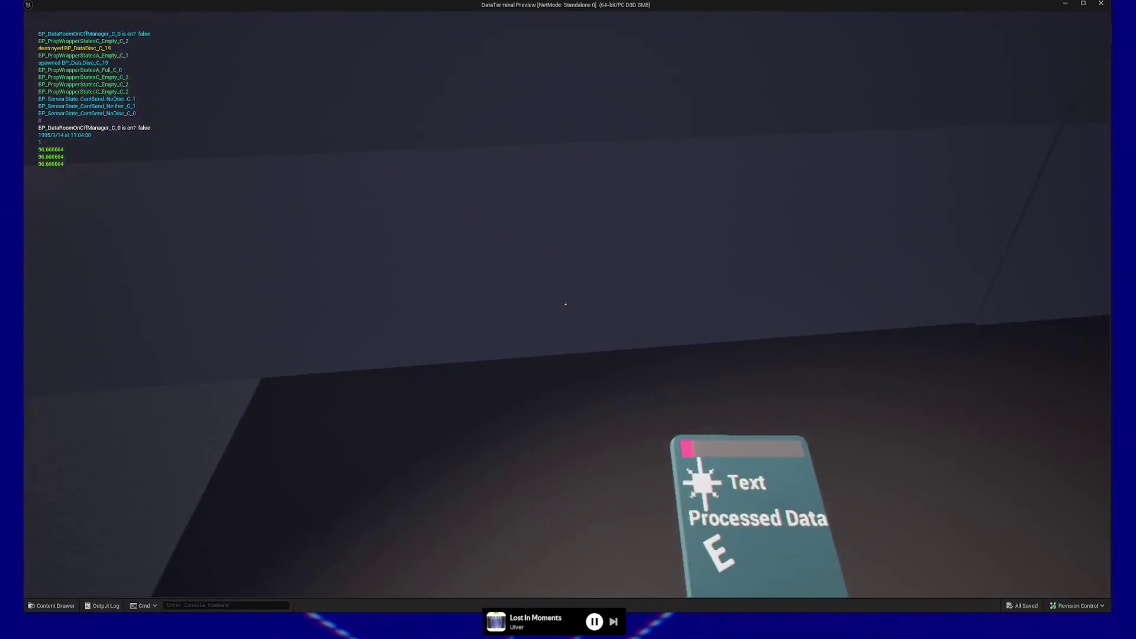
{"action": "left_click", "coordinate": [565, 304]}
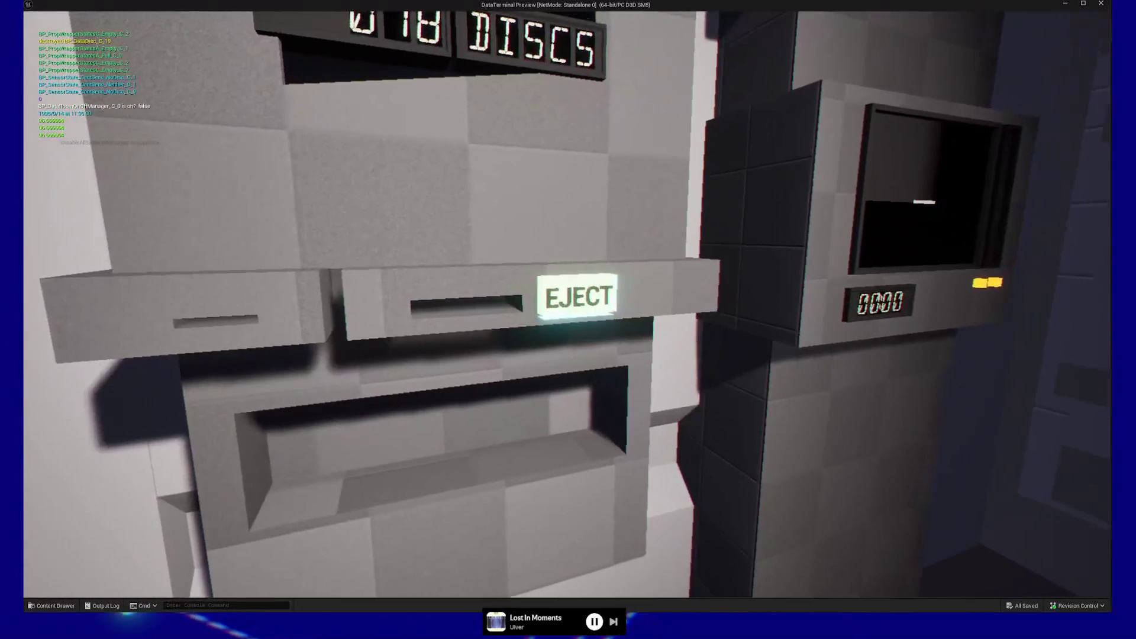
{"action": "left_click", "coordinate": [566, 305]}
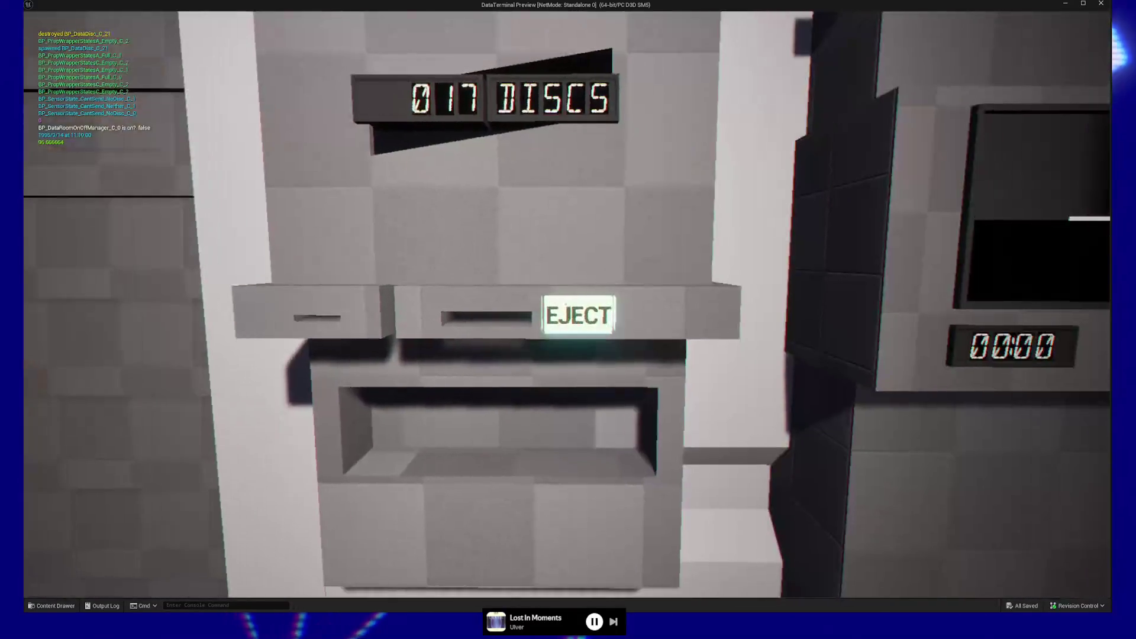
{"action": "left_click", "coordinate": [566, 304]}
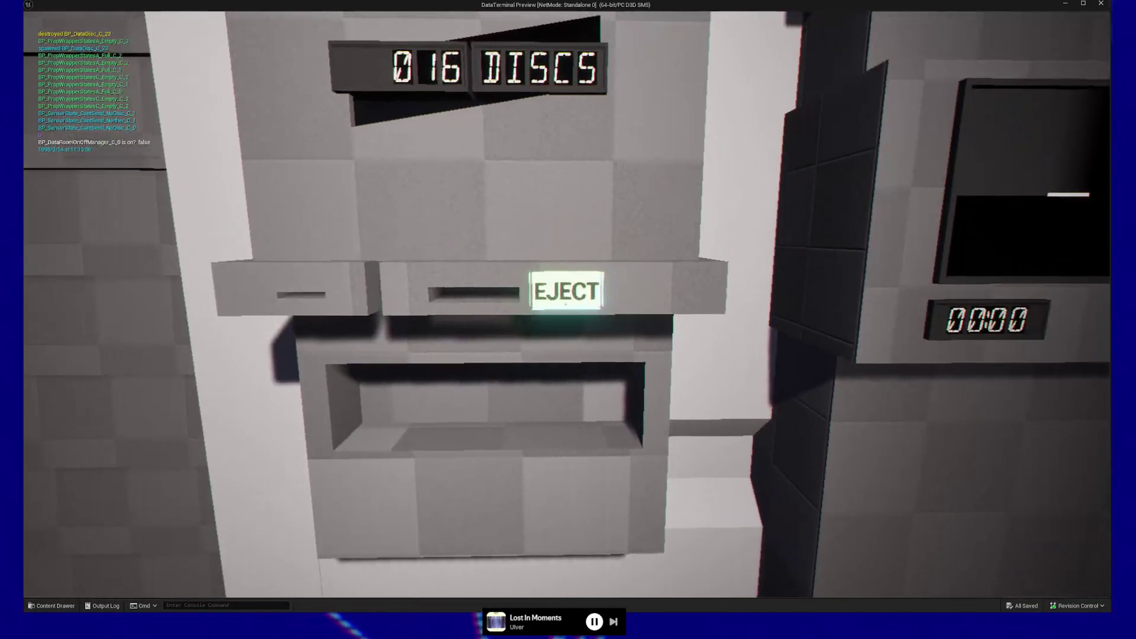
{"action": "left_click", "coordinate": [566, 305]}
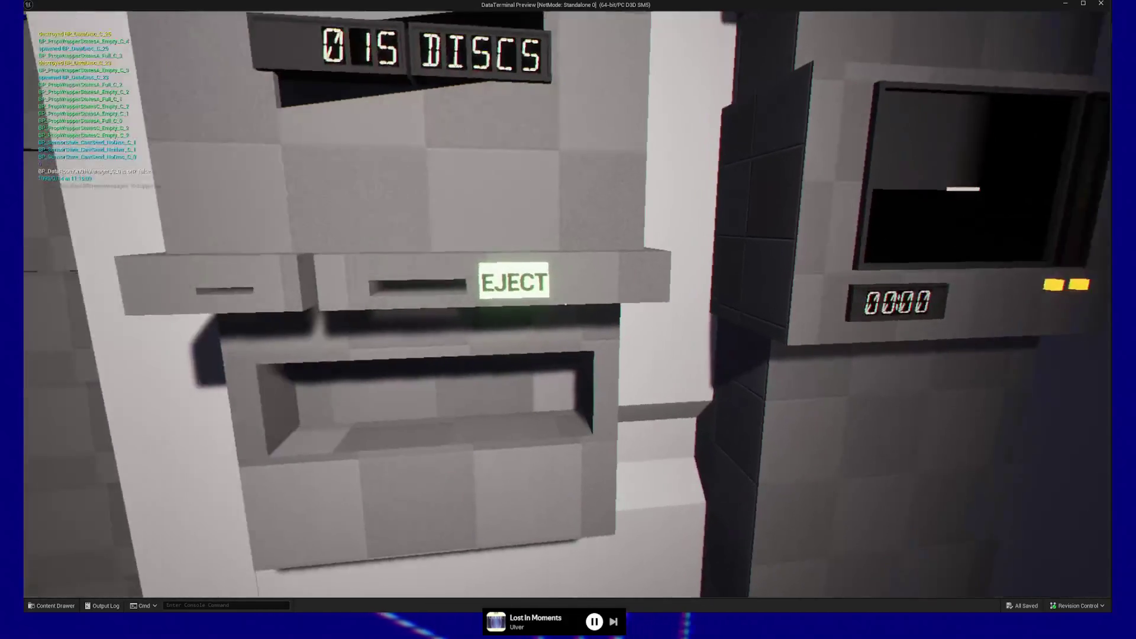
{"action": "left_click", "coordinate": [565, 304]}
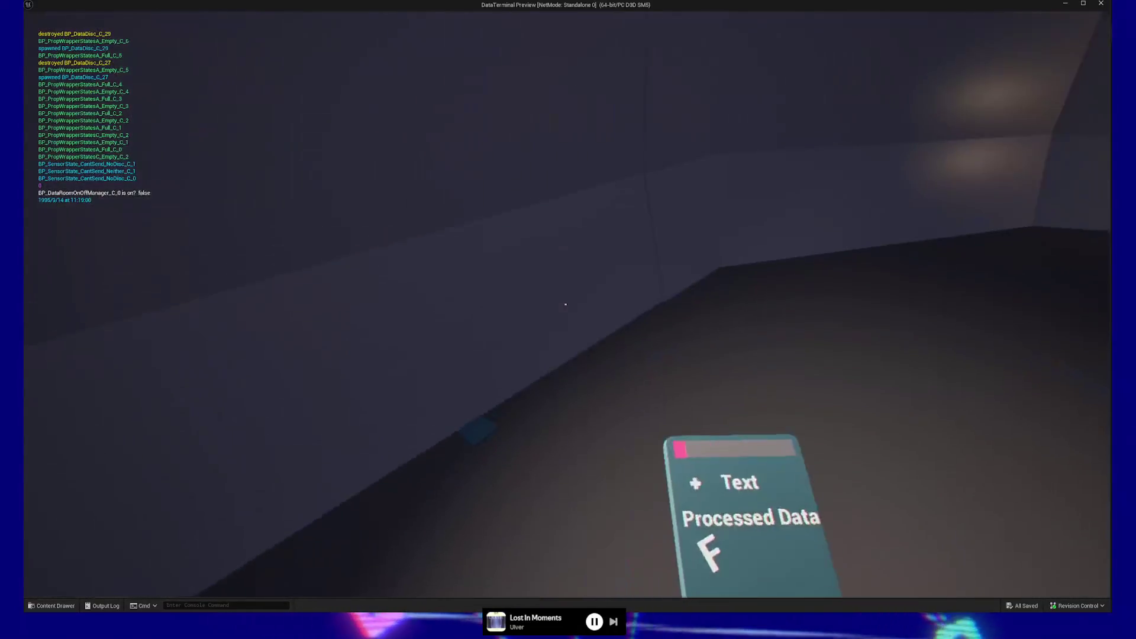
{"action": "left_click", "coordinate": [565, 304]}
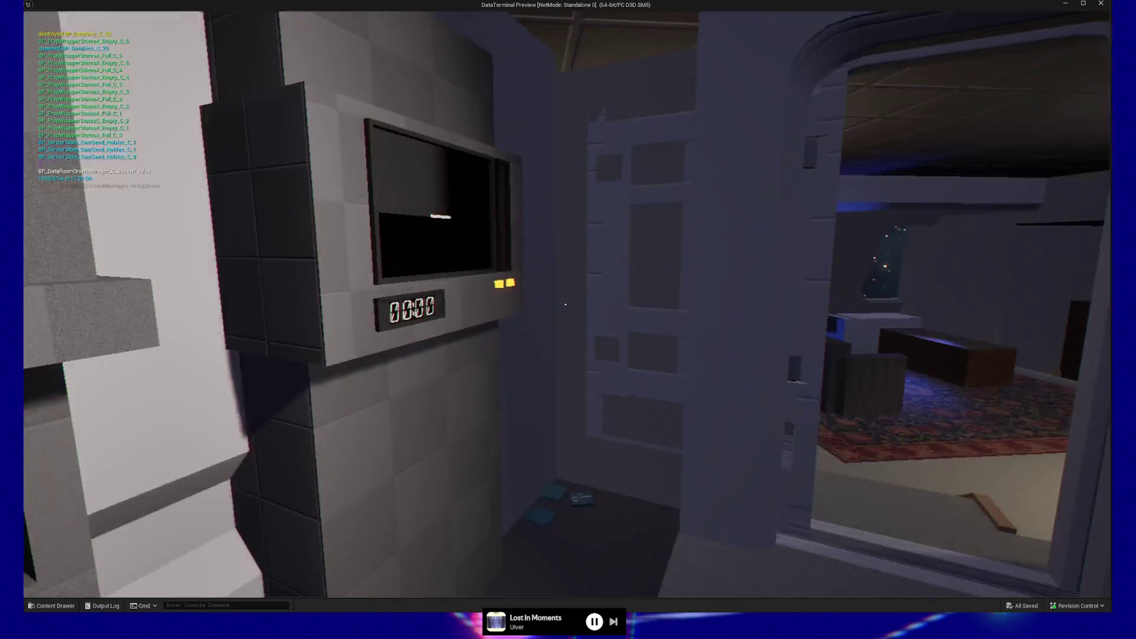
{"action": "left_click", "coordinate": [566, 304]}
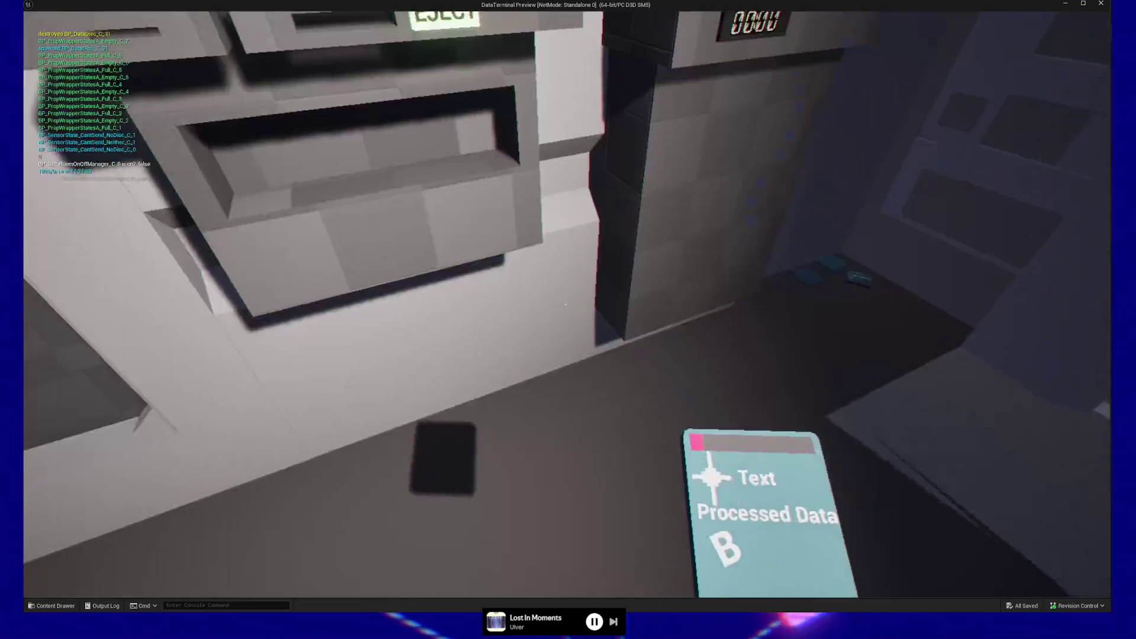
{"action": "left_click", "coordinate": [565, 304]}
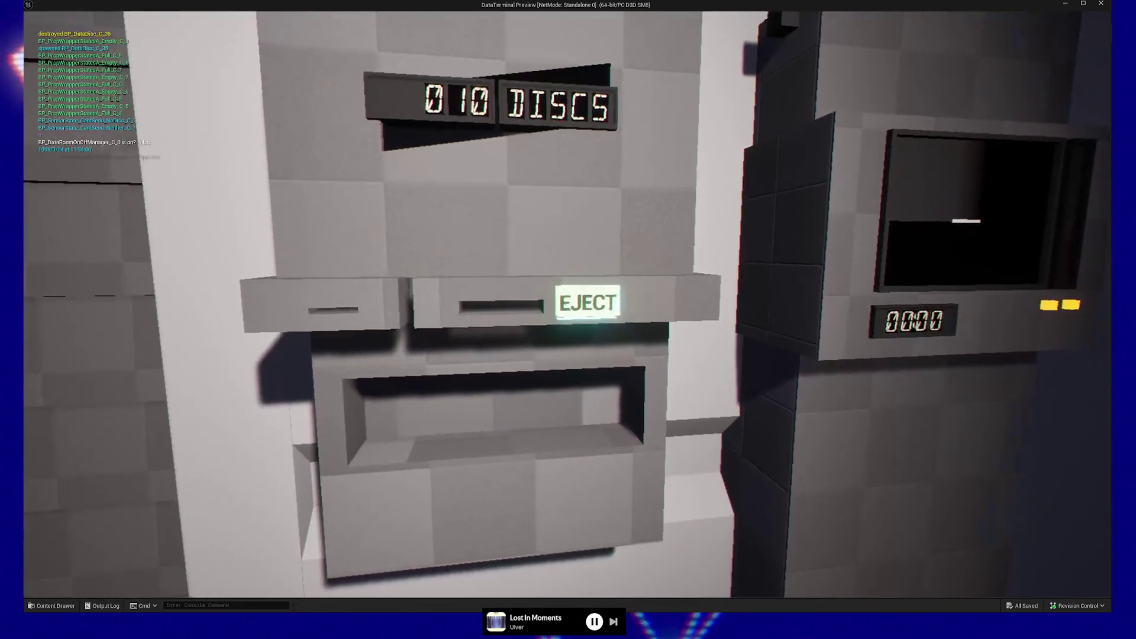
Eject the remaining discs one by one, dropping each card until the counter reads 001 DISCS
{"action": "left_click", "coordinate": [565, 304]}
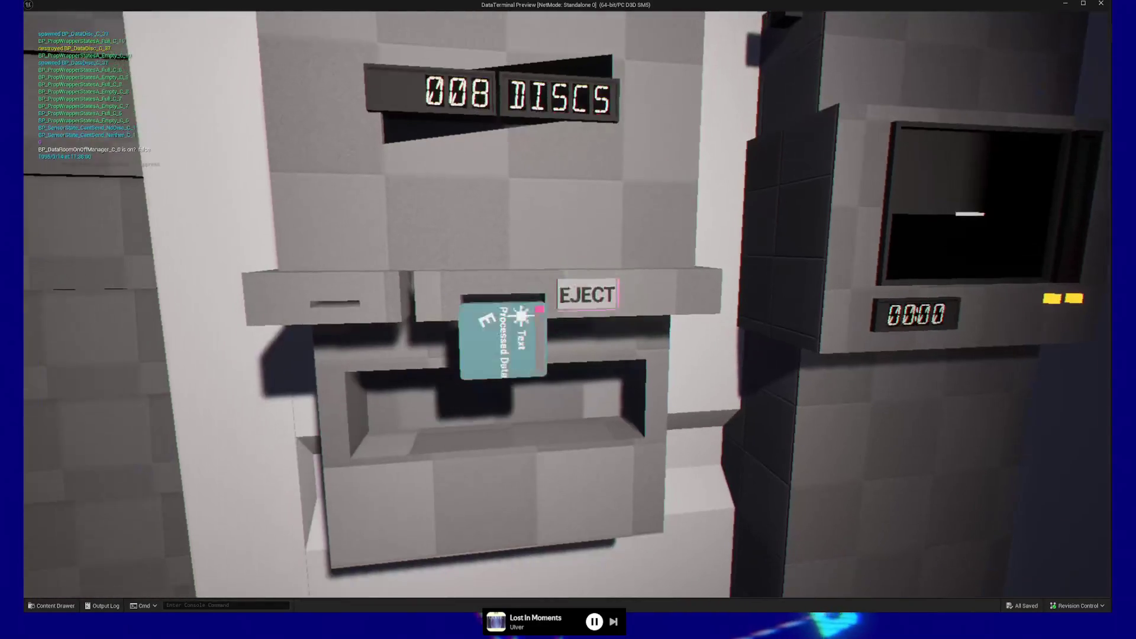
{"action": "left_click", "coordinate": [565, 305]}
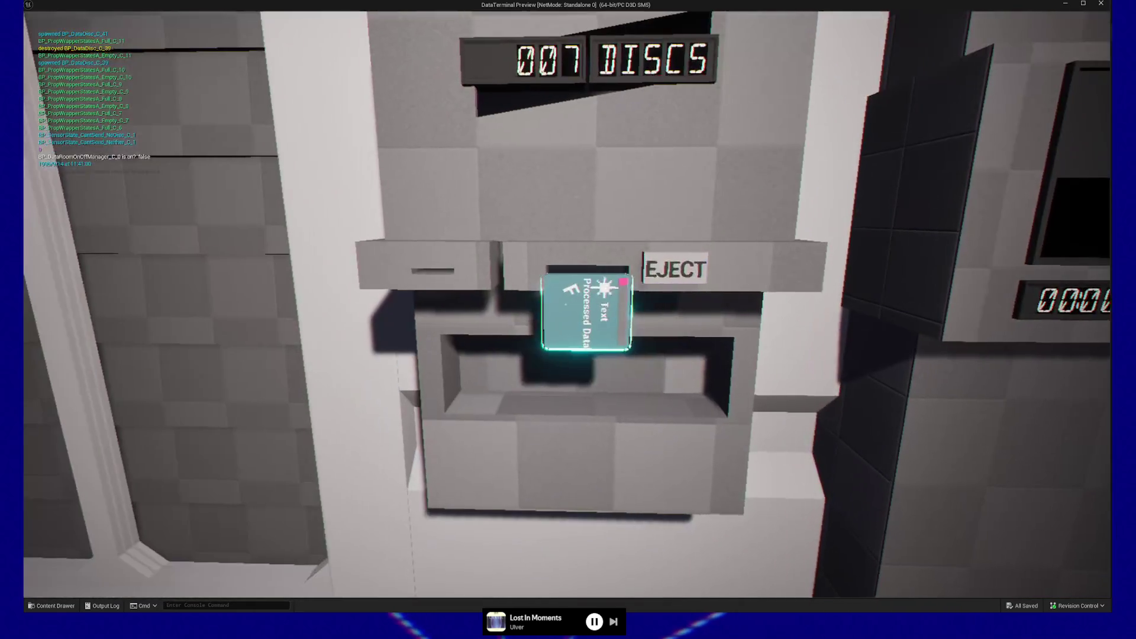
{"action": "left_click", "coordinate": [566, 304]}
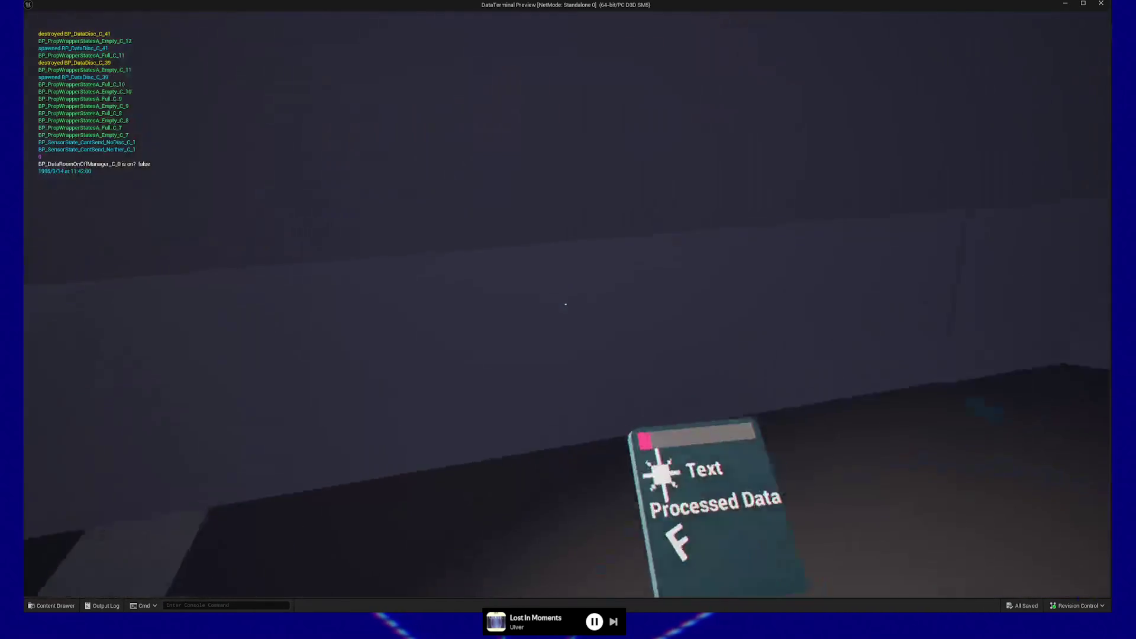
{"action": "left_click", "coordinate": [566, 304]}
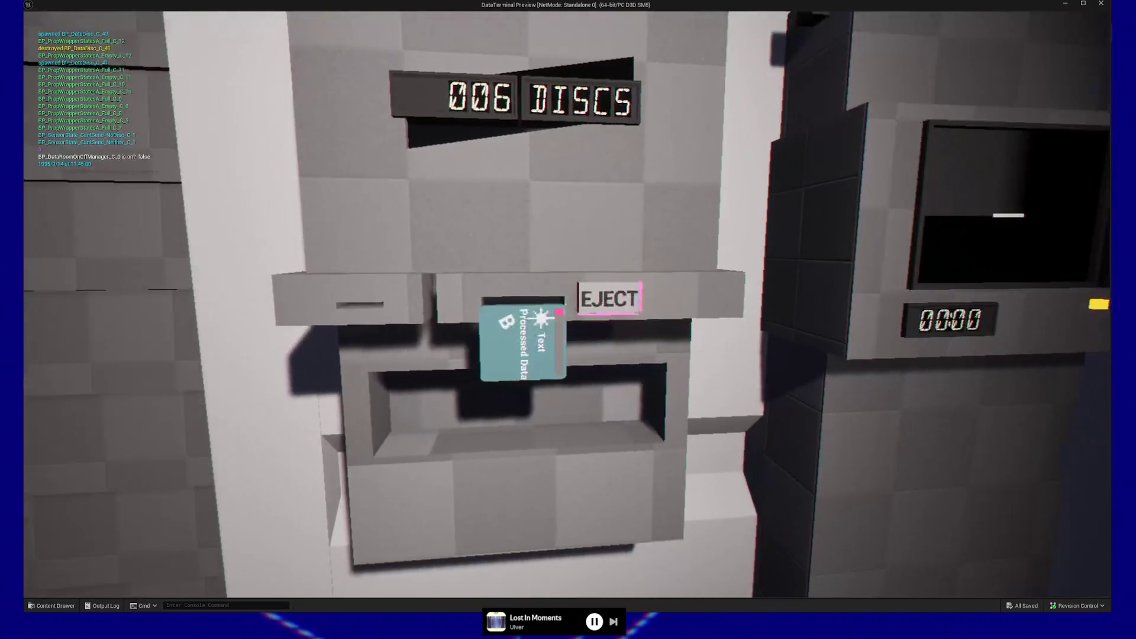
{"action": "left_click", "coordinate": [566, 304]}
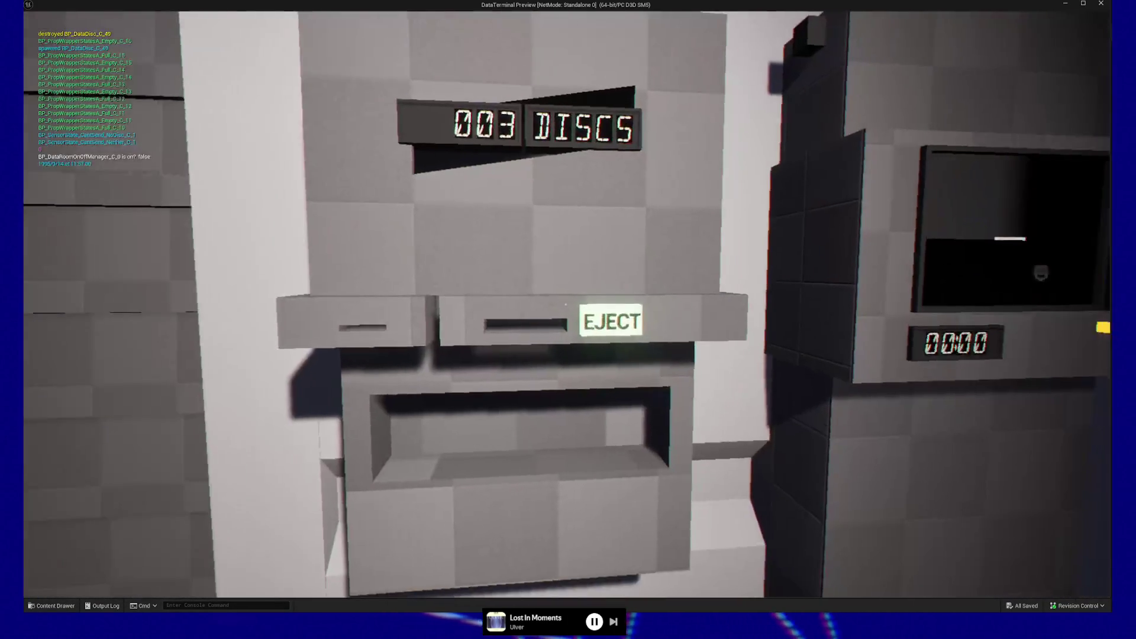
{"action": "left_click", "coordinate": [566, 304]}
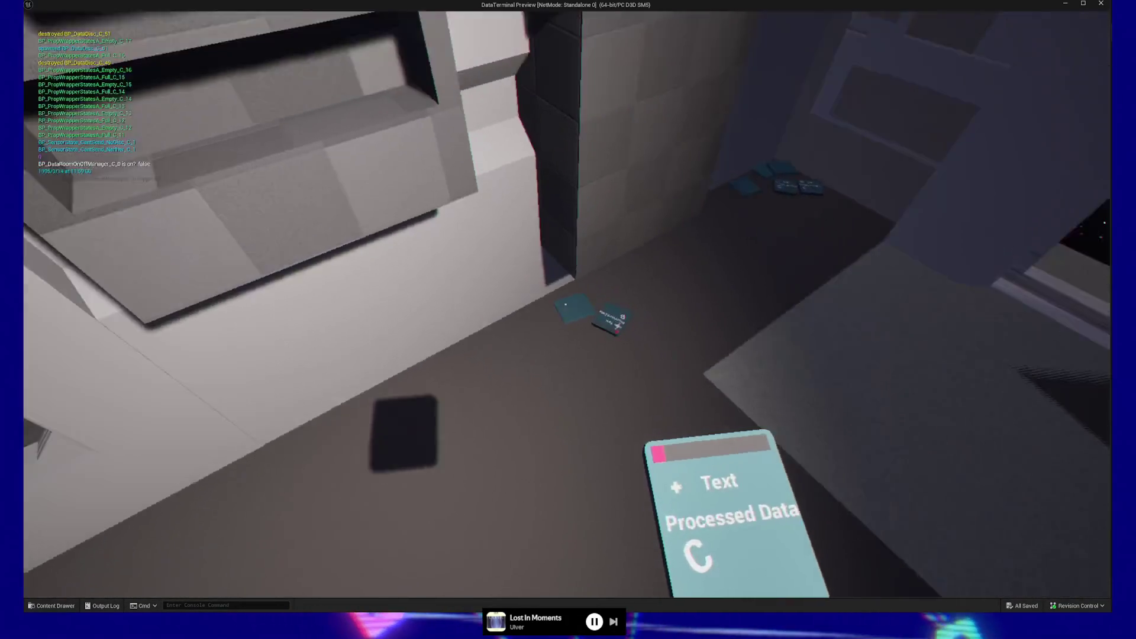
{"action": "left_click", "coordinate": [565, 304]}
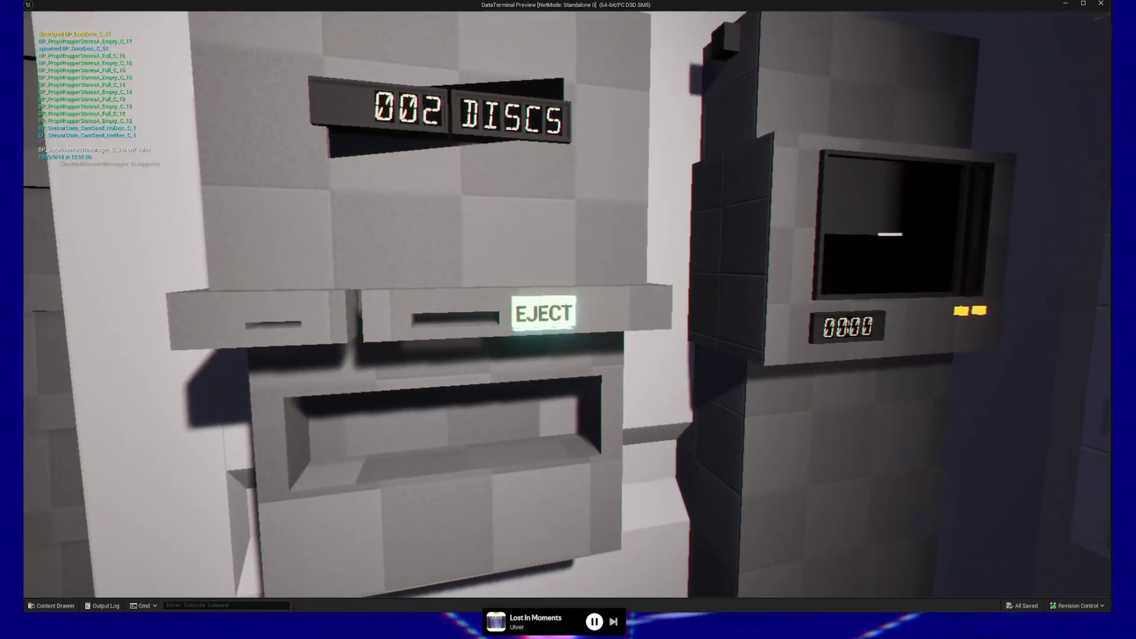
{"action": "left_click", "coordinate": [566, 304]}
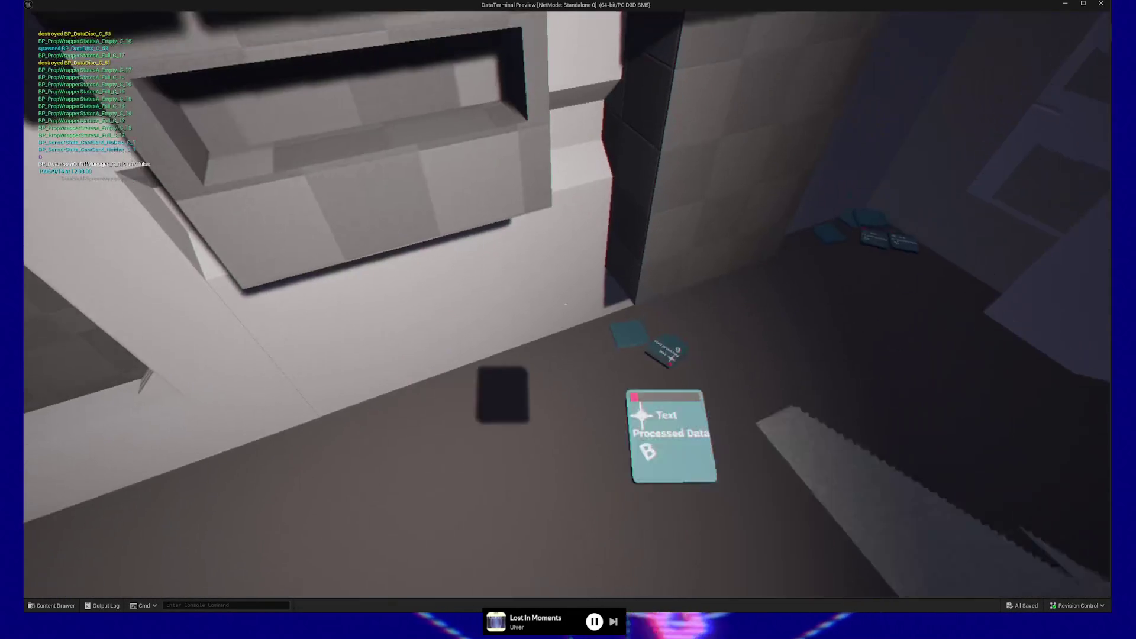
{"action": "left_click", "coordinate": [565, 304]}
{"action": "left_click", "coordinate": [565, 304]}
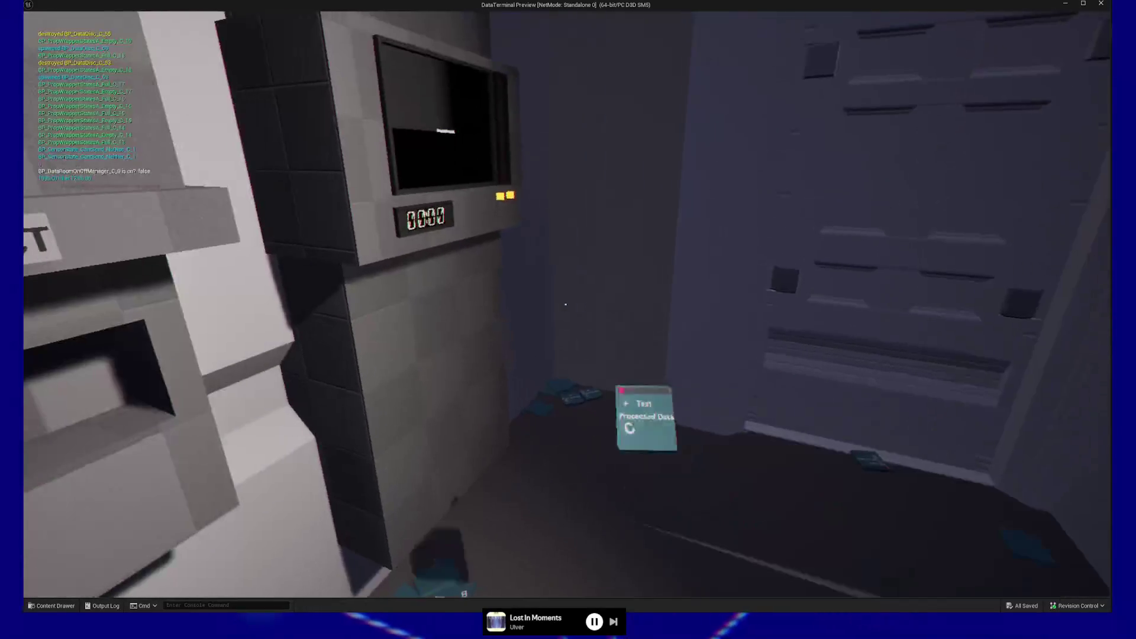
{"action": "left_click", "coordinate": [566, 304]}
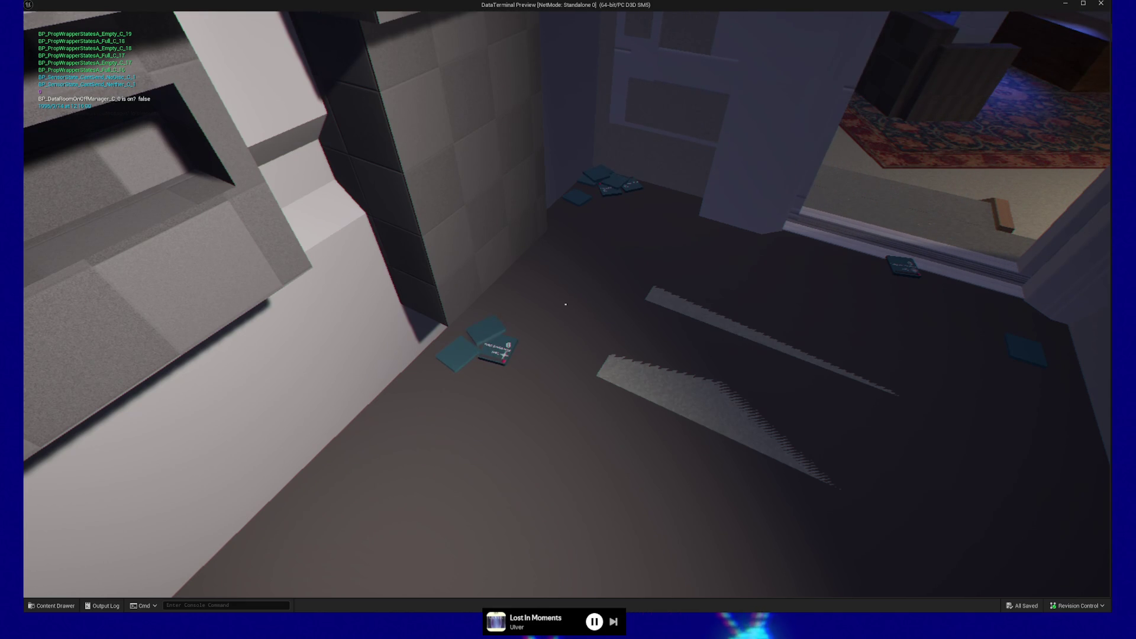
{"action": "key", "text": "w"}
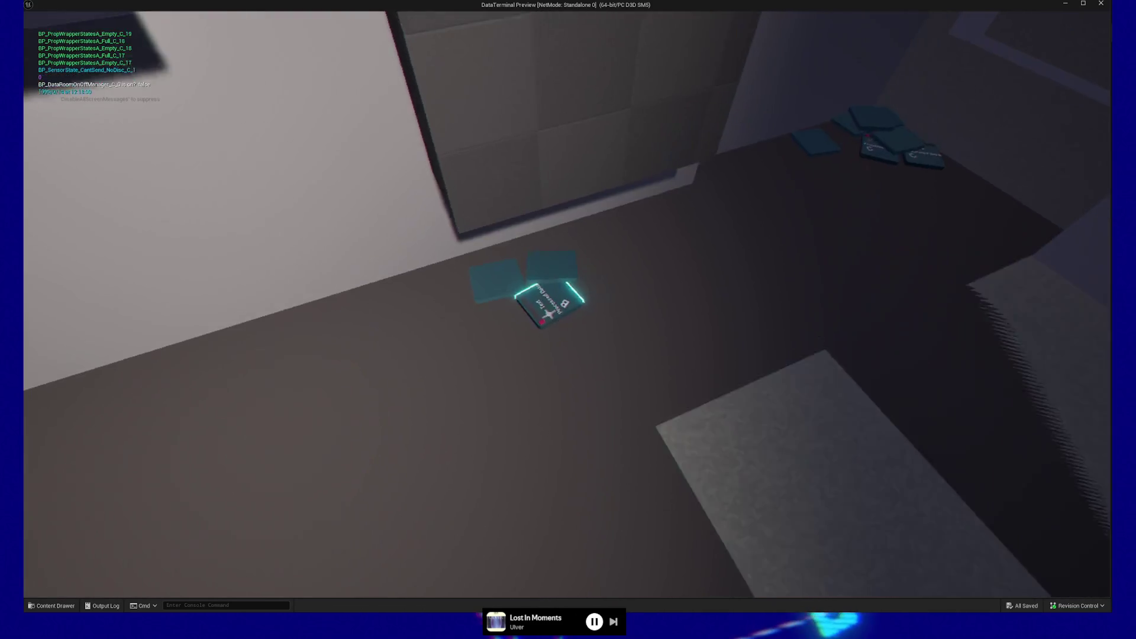
{"action": "key", "text": "w"}
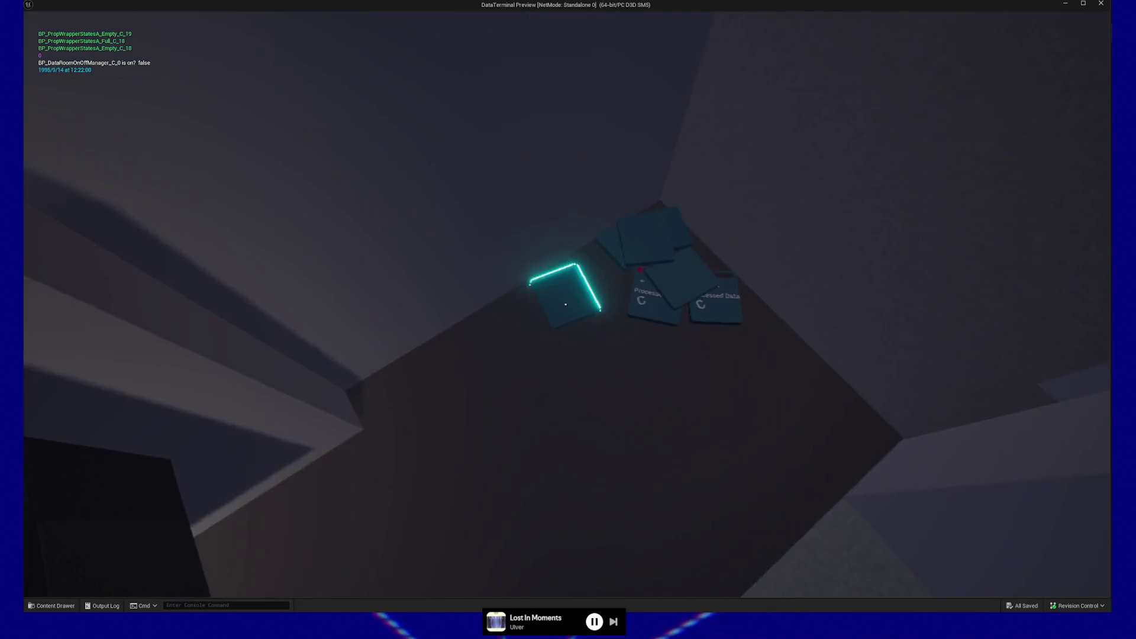
{"action": "key", "text": "w"}
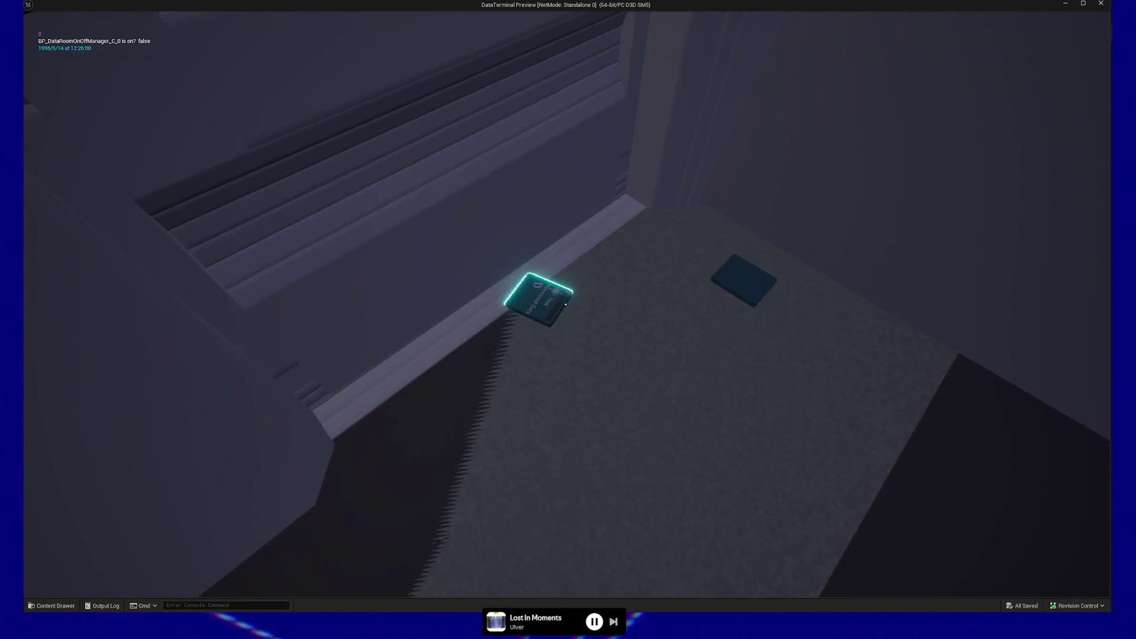
{"action": "key", "text": "s"}
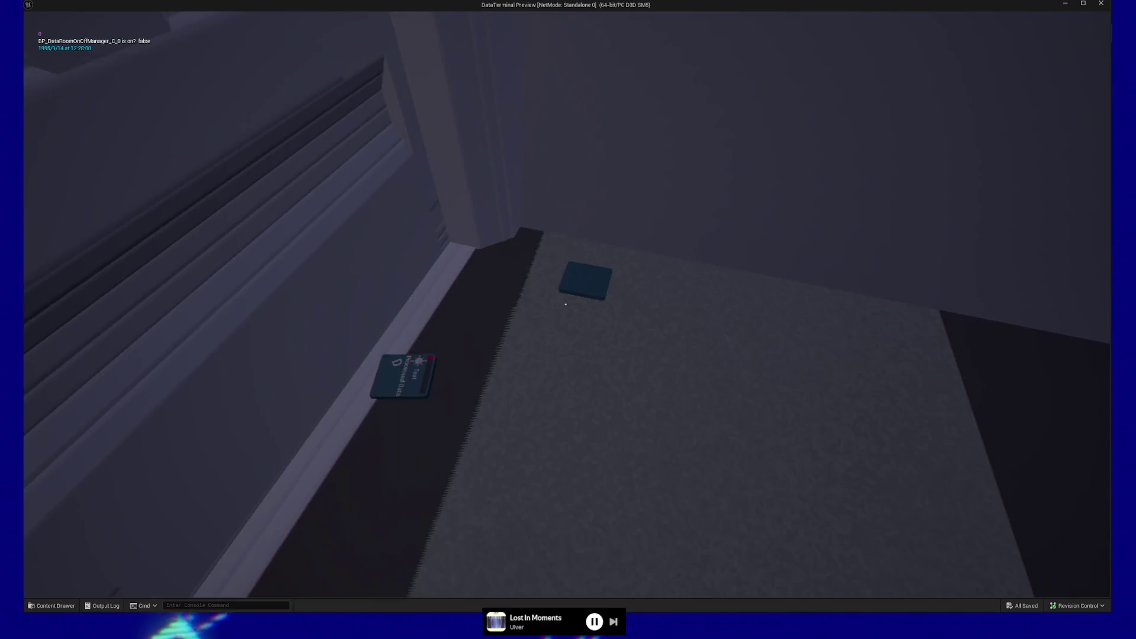
{"action": "key", "text": "w"}
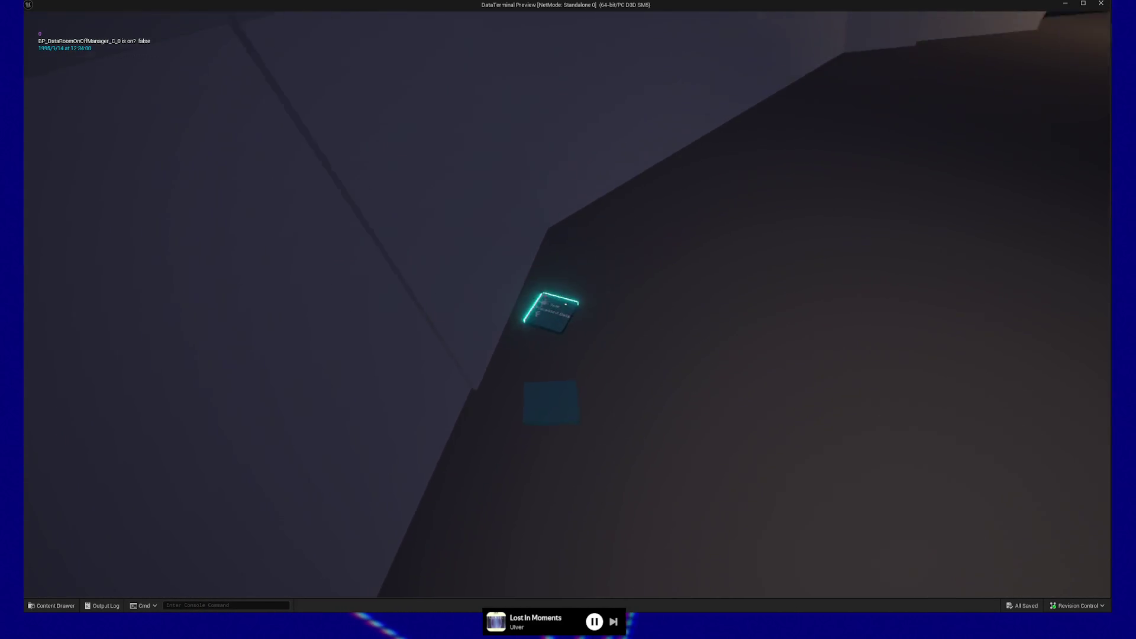
{"action": "key", "text": "w"}
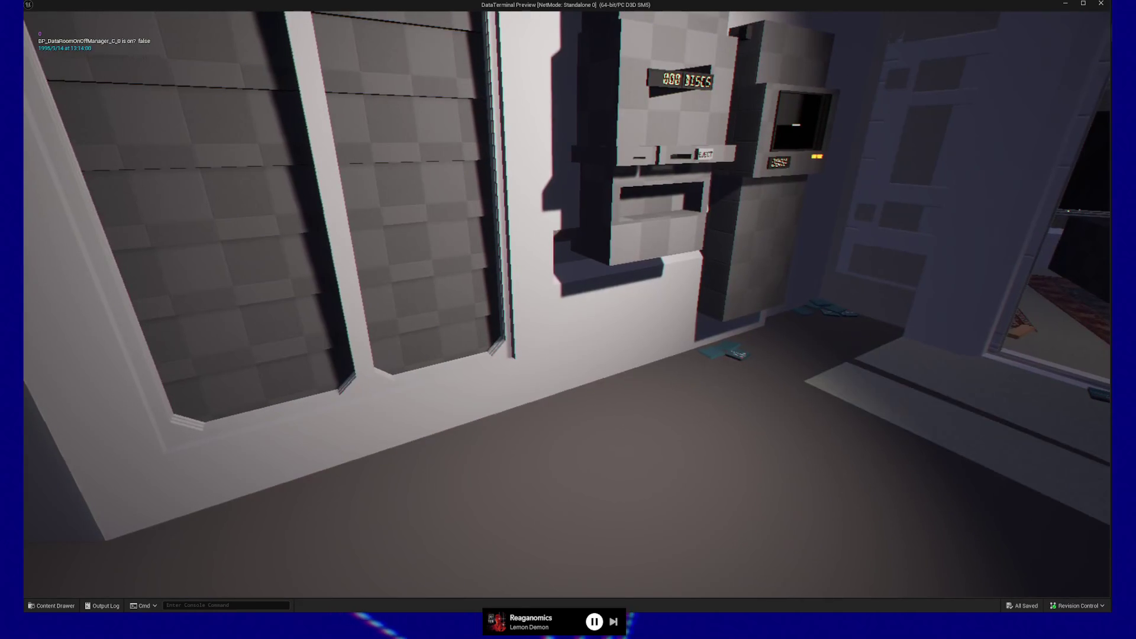
Walk from the data disks on the floor down the corridor to the door
{"action": "key", "text": "w"}
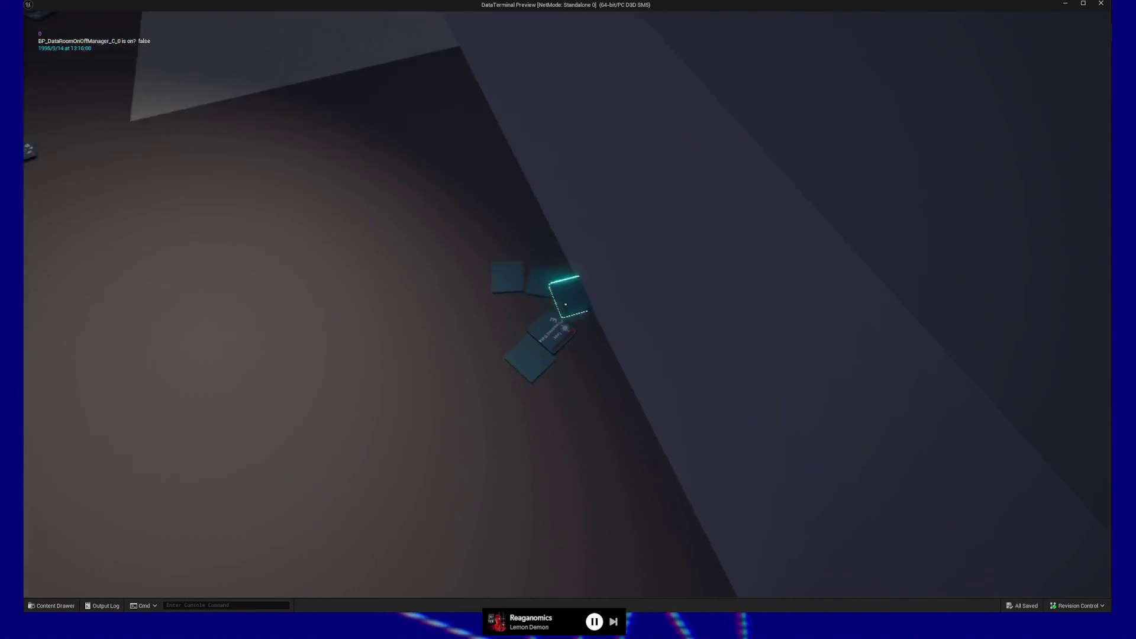
{"action": "key", "text": "s"}
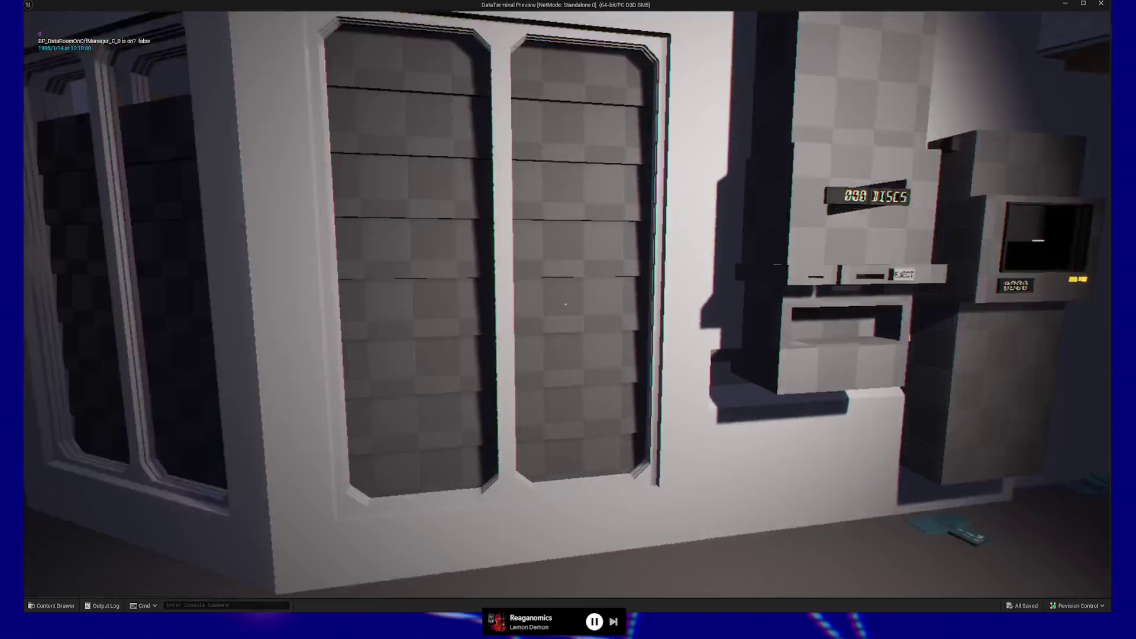
{"action": "key", "text": "w"}
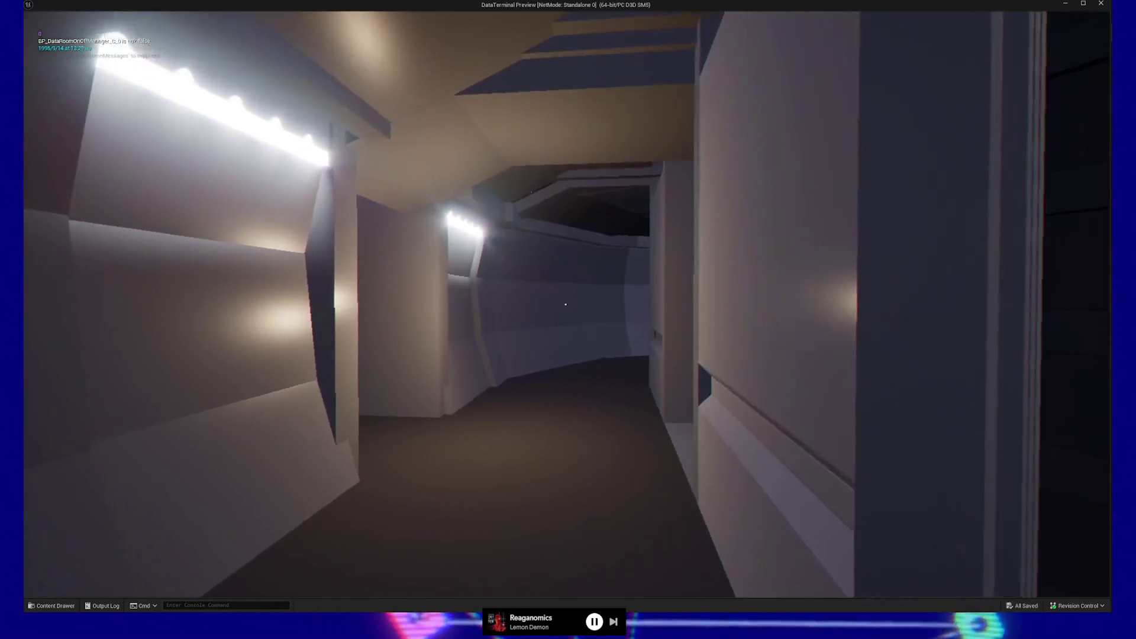
{"action": "key", "text": "w"}
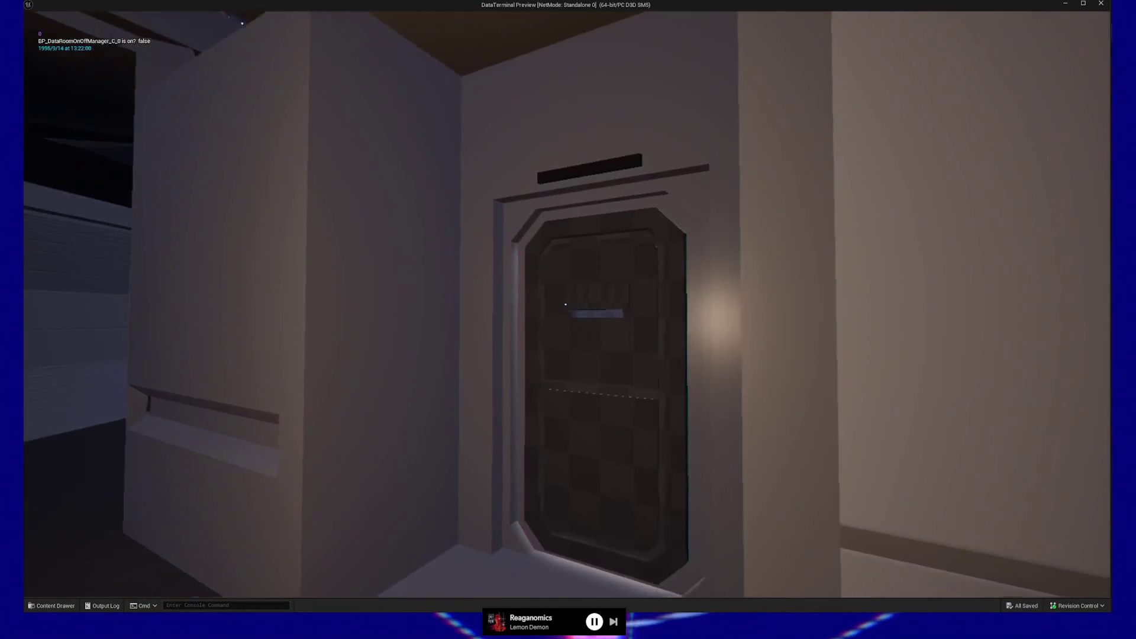
{"action": "key", "text": "w"}
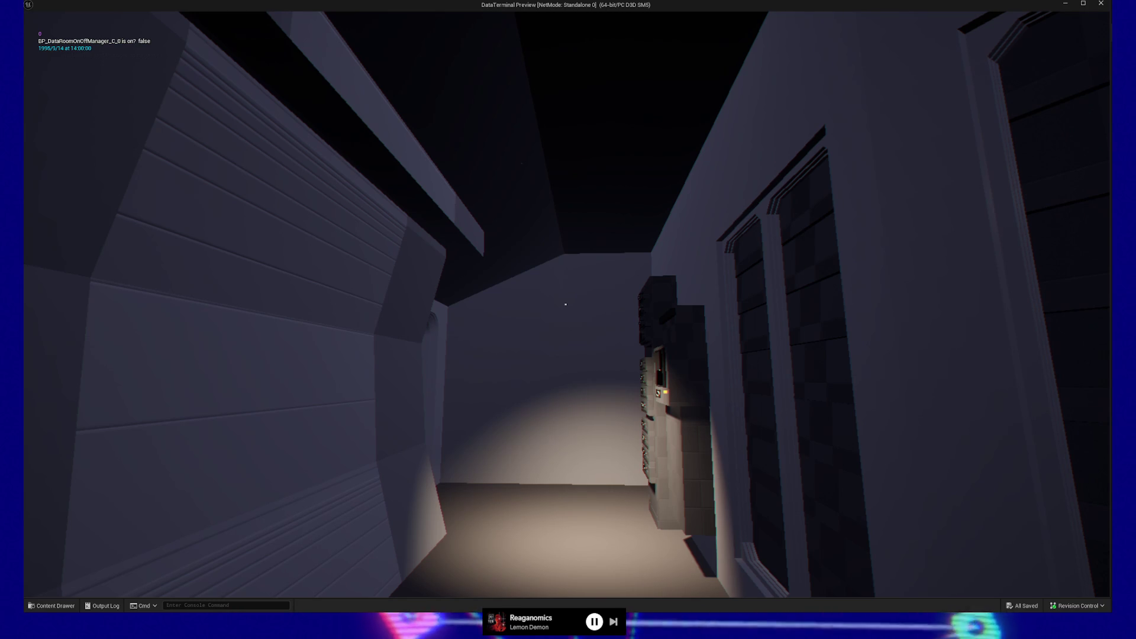
Pause and resume the game with Esc, toggle the handheld computer with Tab, and close the preview
{"action": "key", "text": "Escape"}
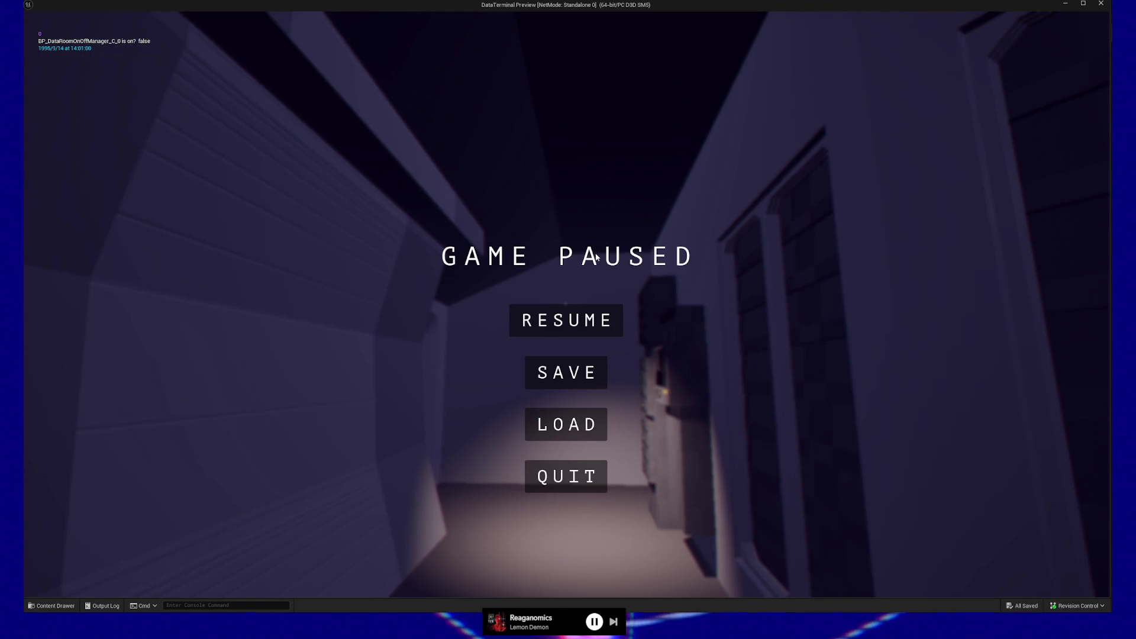
{"action": "key", "text": "Escape"}
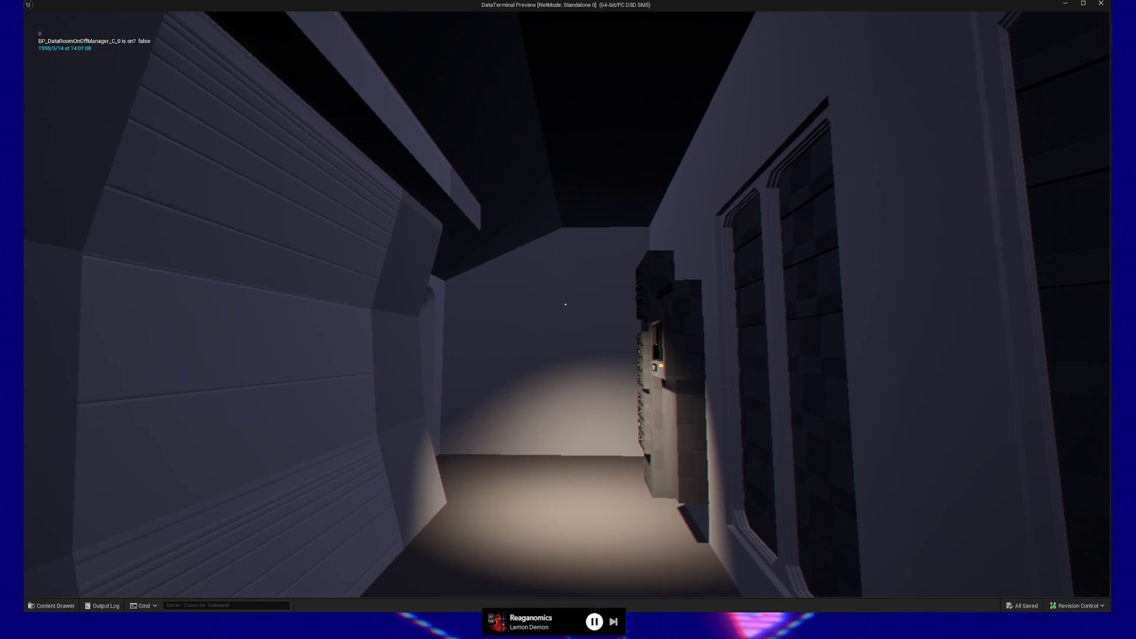
{"action": "key", "text": "Tab"}
{"action": "key", "text": "Tab"}
{"action": "key", "text": "alt+F4"}
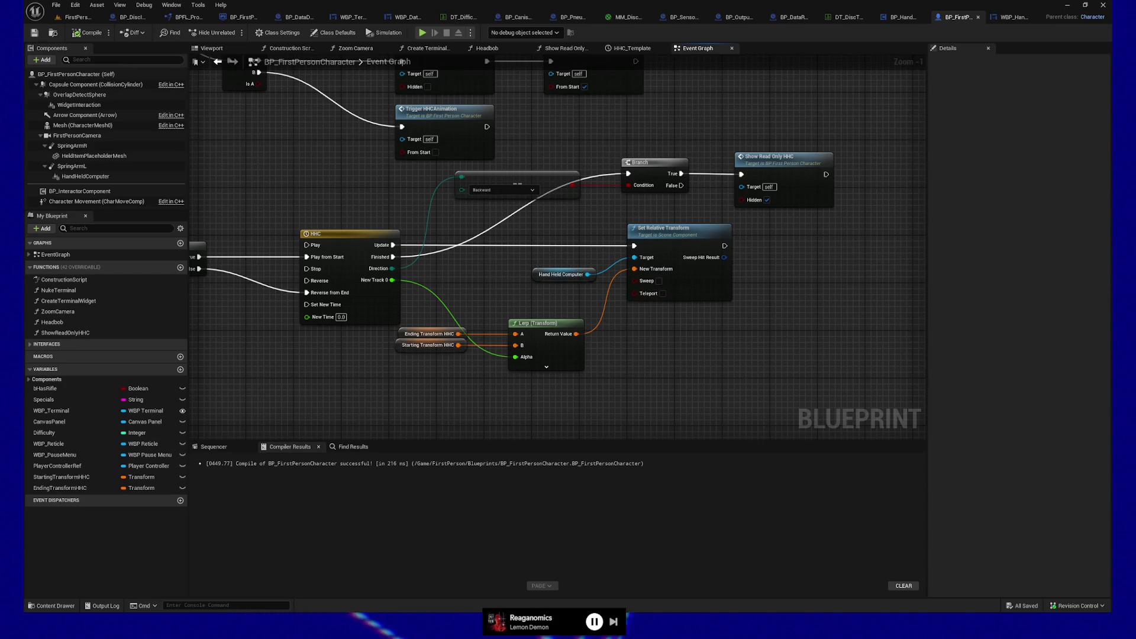
{"action": "left_click_drag", "start_coordinate": [430, 376], "coordinate": [501, 402]}
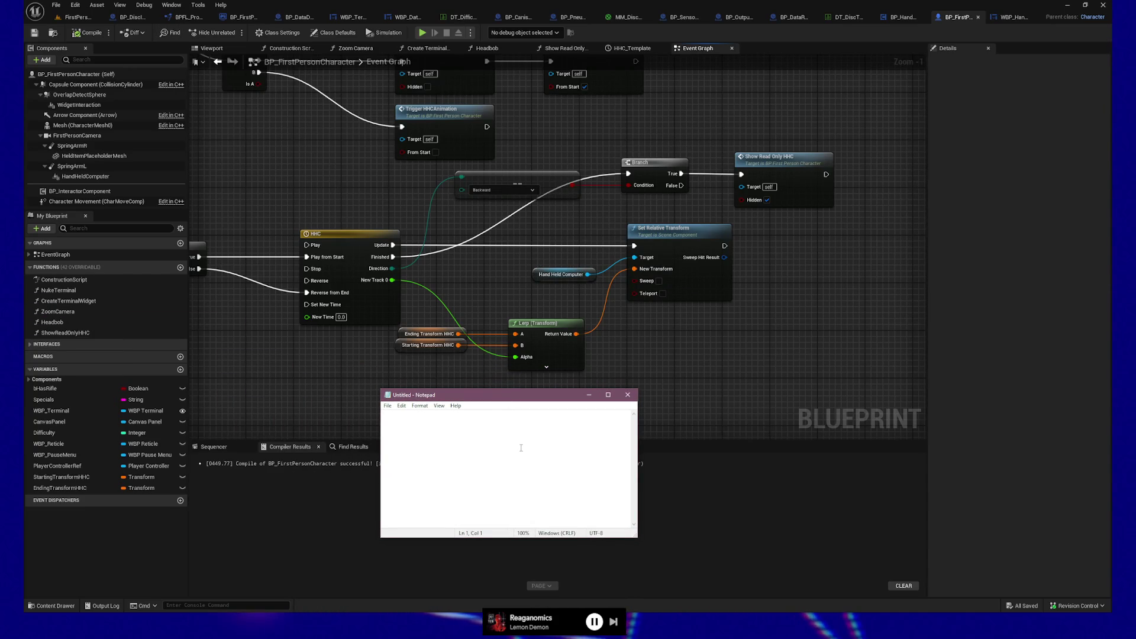
Write the first bullet on planning the HHC architecture: own actor, separate pawn, SH map
{"action": "type", "text": "- "}
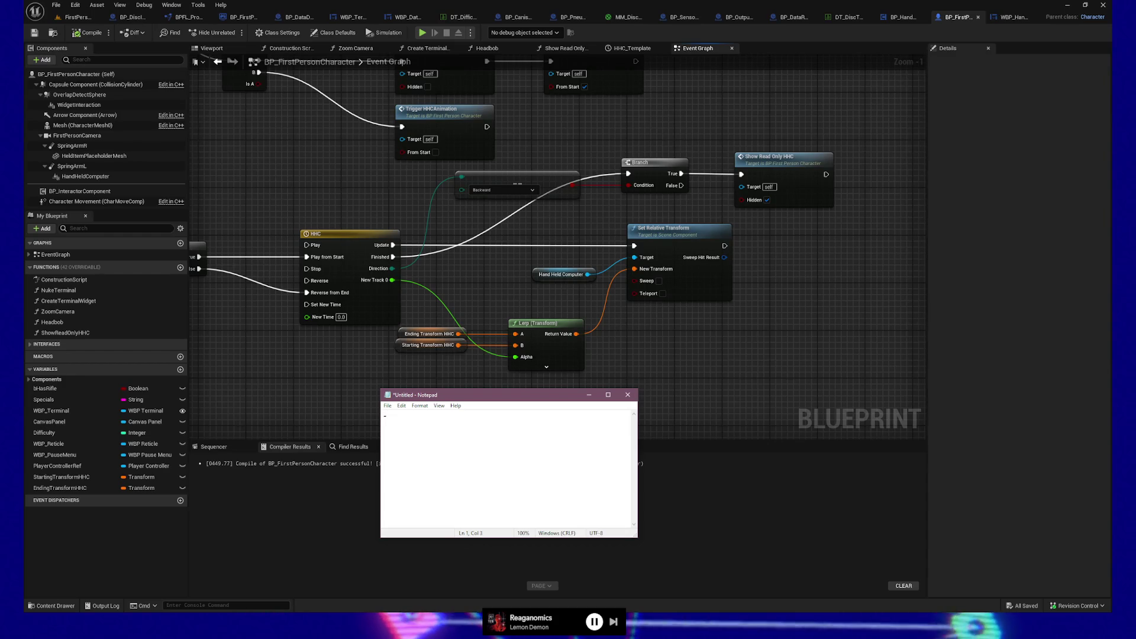
{"action": "type", "text": "Plan"}
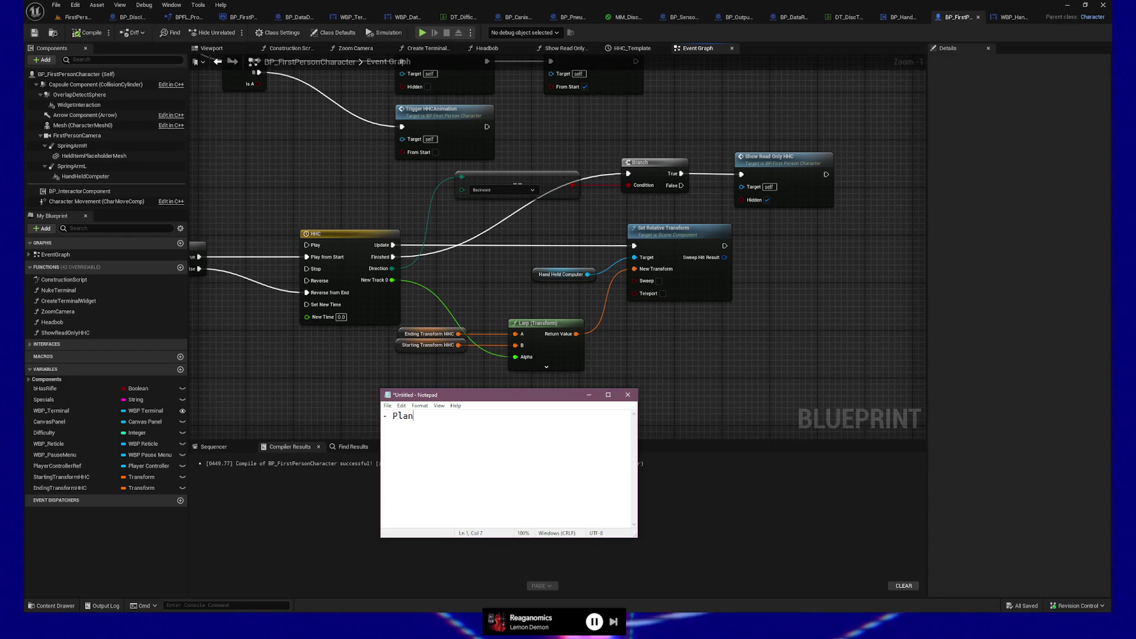
{"action": "type", "text": " how th"}
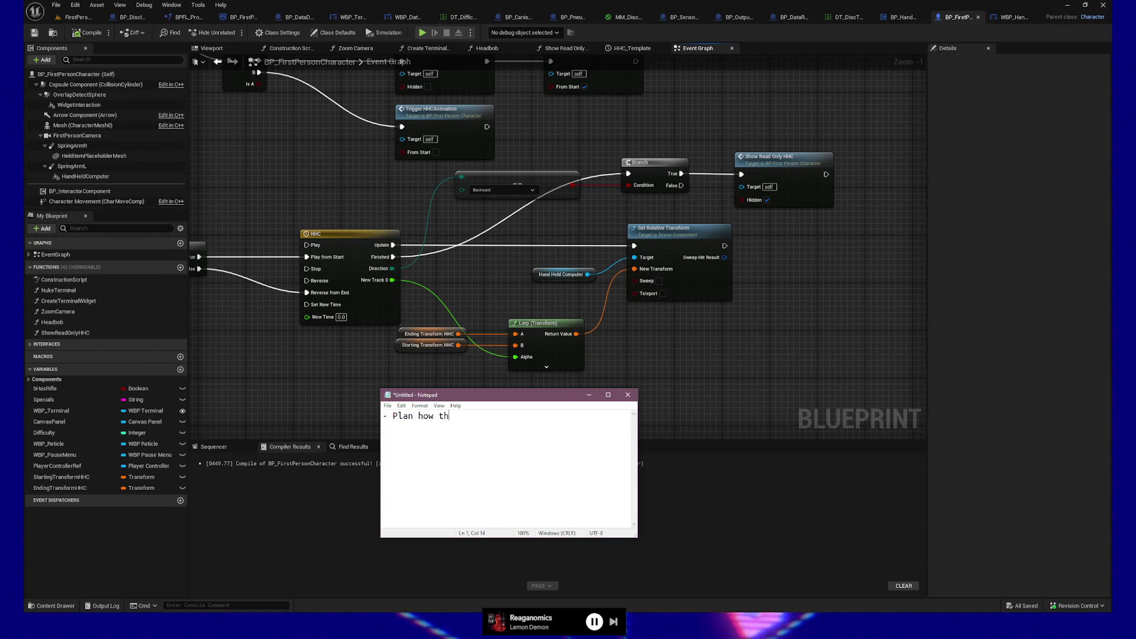
{"action": "type", "text": "e HHC wil"}
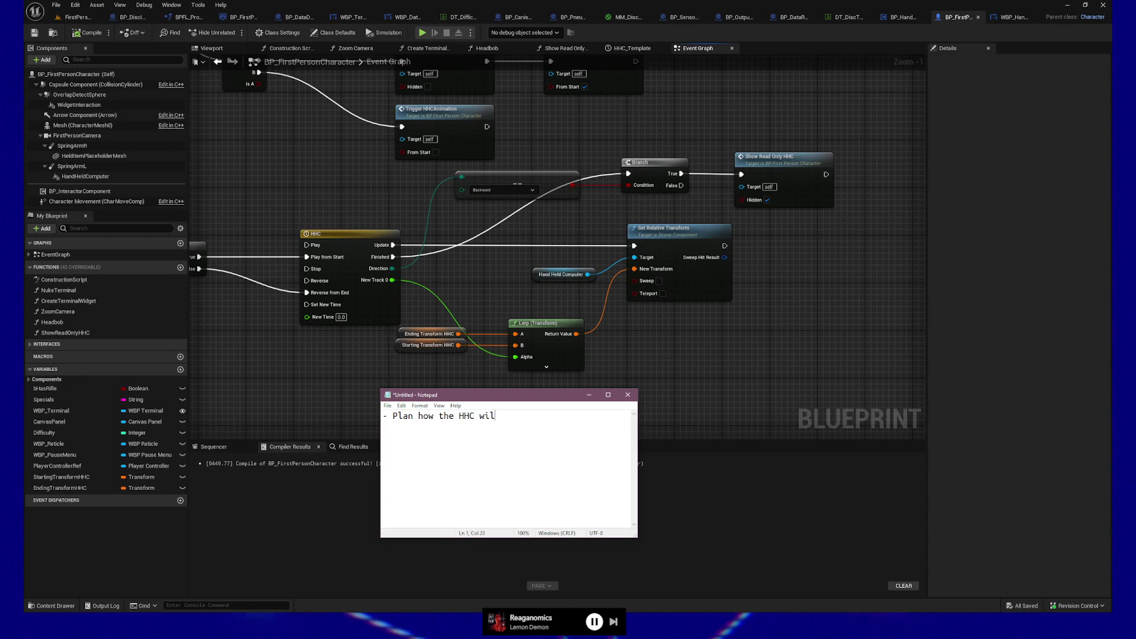
{"action": "type", "text": "l be architec"}
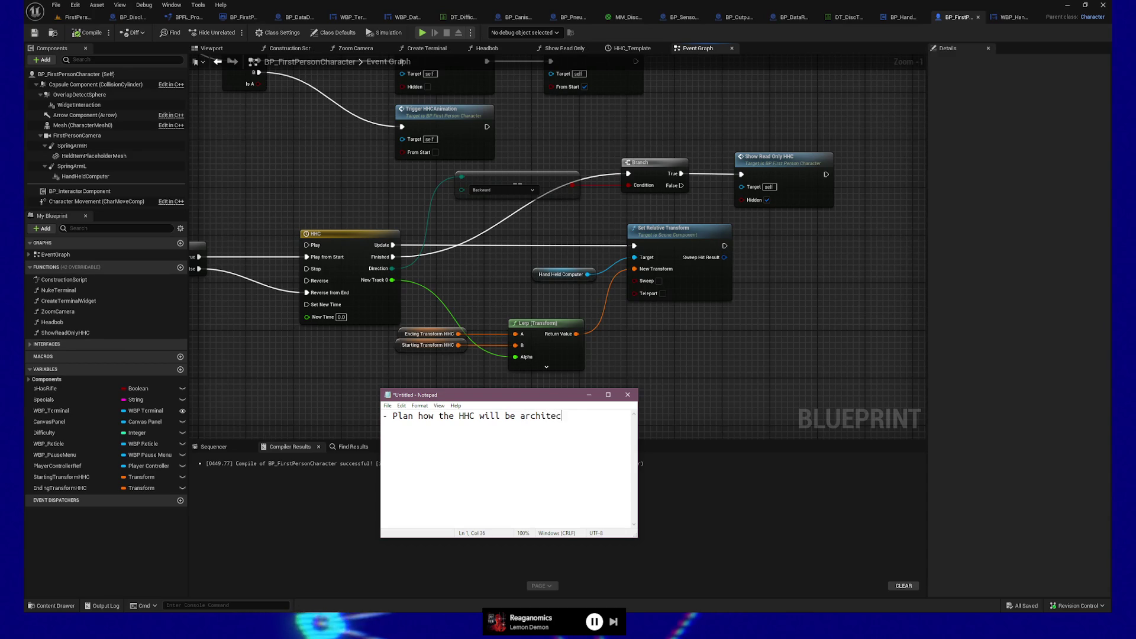
{"action": "type", "text": "ted? (Will it be its own"}
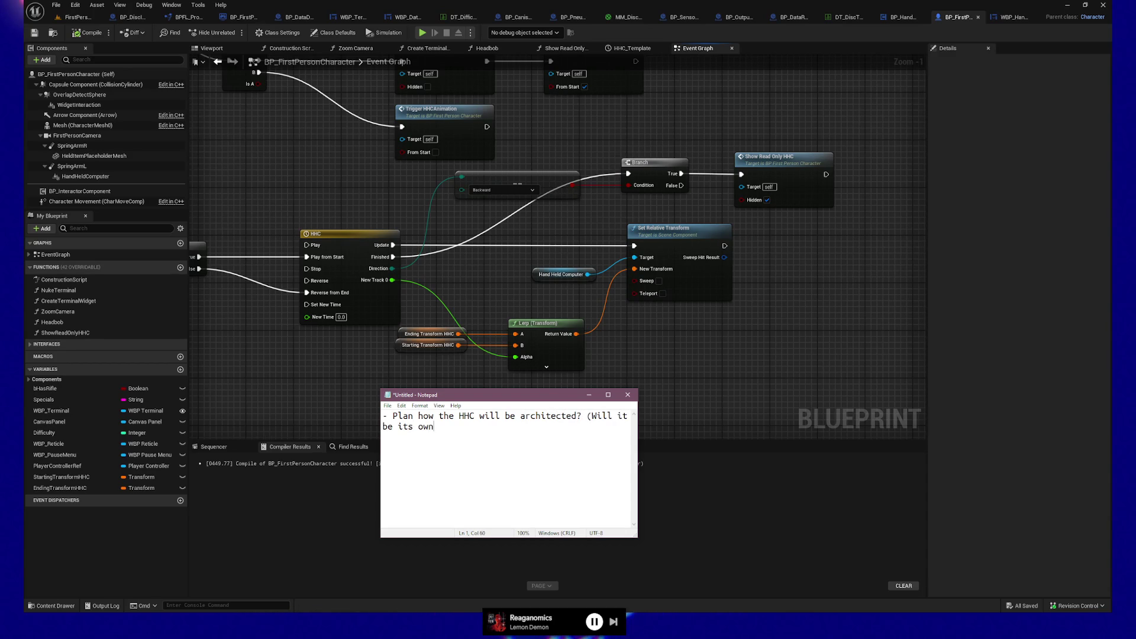
{"action": "key", "text": "BackSpace"}
{"action": "key", "text": "BackSpace"}
{"action": "key", "text": "BackSpace"}
{"action": "type", "text": "tor?"}
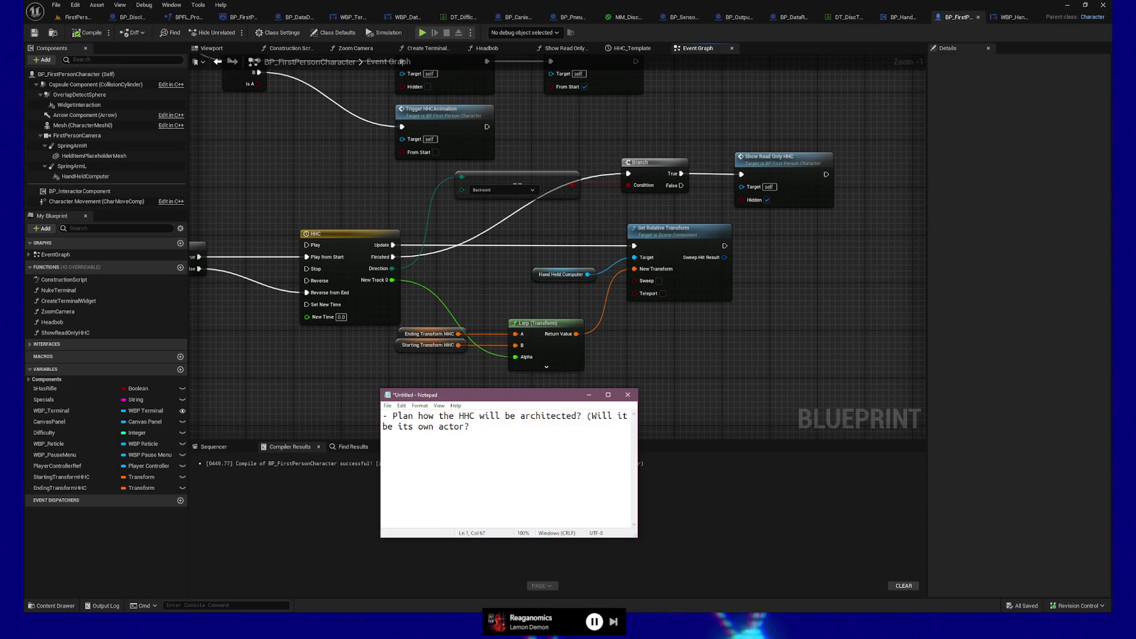
{"action": "type", "text": " Will it be a separate possessable pawn?"}
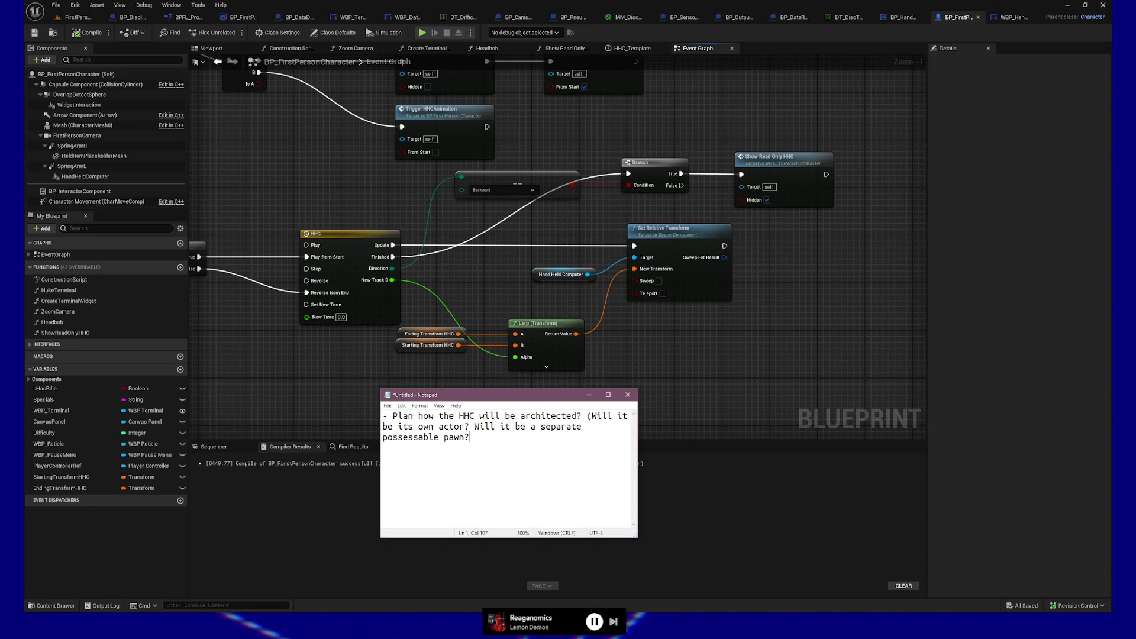
{"action": "type", "text": "hink about the SH map)"}
Add a second bullet: 'Hook the interactable version of the HHC up to the tab input on the player character'
{"action": "key", "text": "Return"}
{"action": "type", "text": "-"}
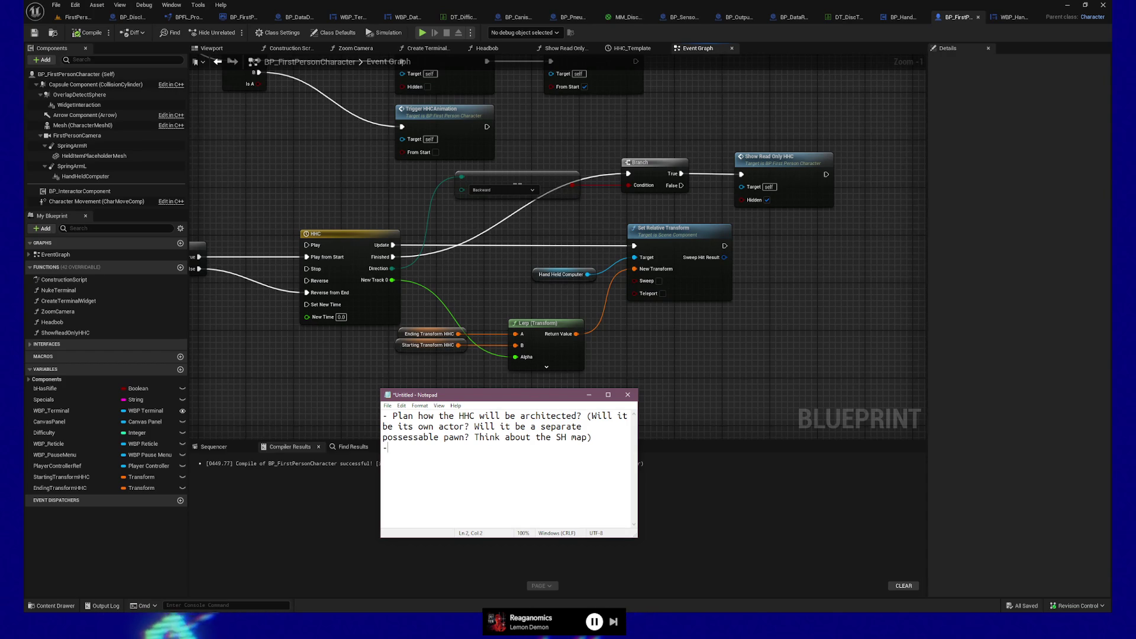
{"action": "type", "text": "Hook the interacta"}
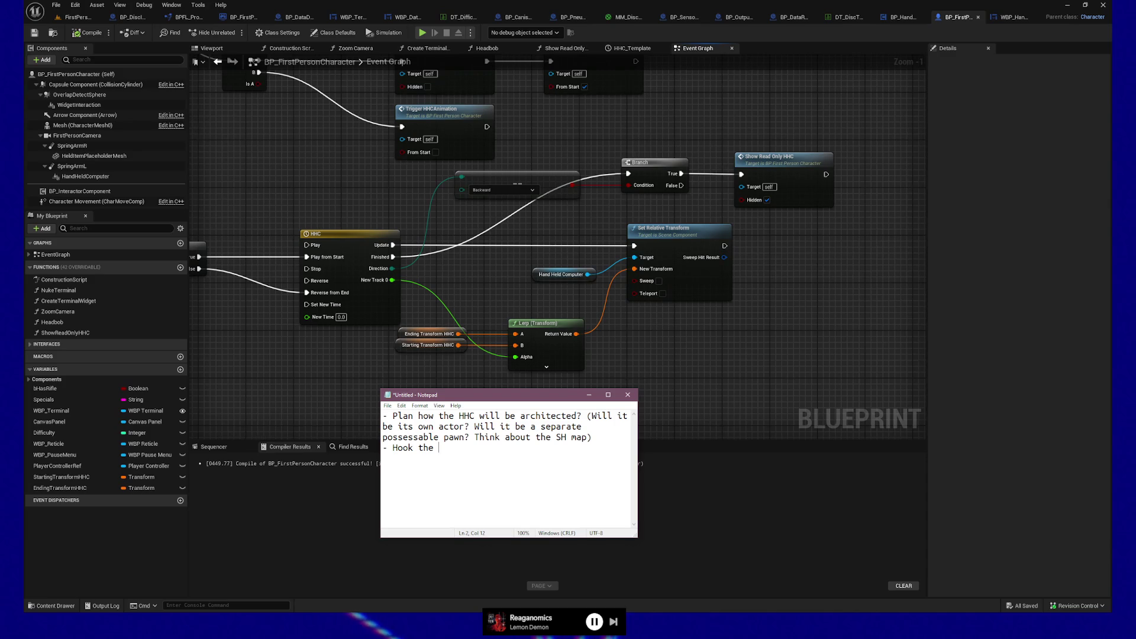
{"action": "type", "text": "ble "}
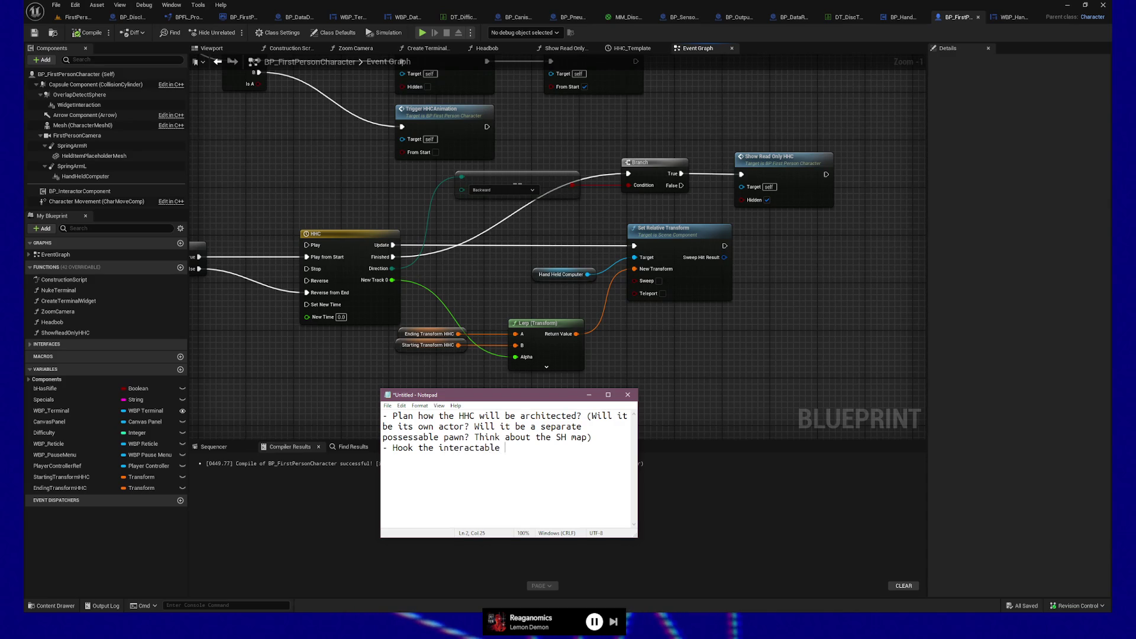
{"action": "type", "text": "version of the HHC up to "}
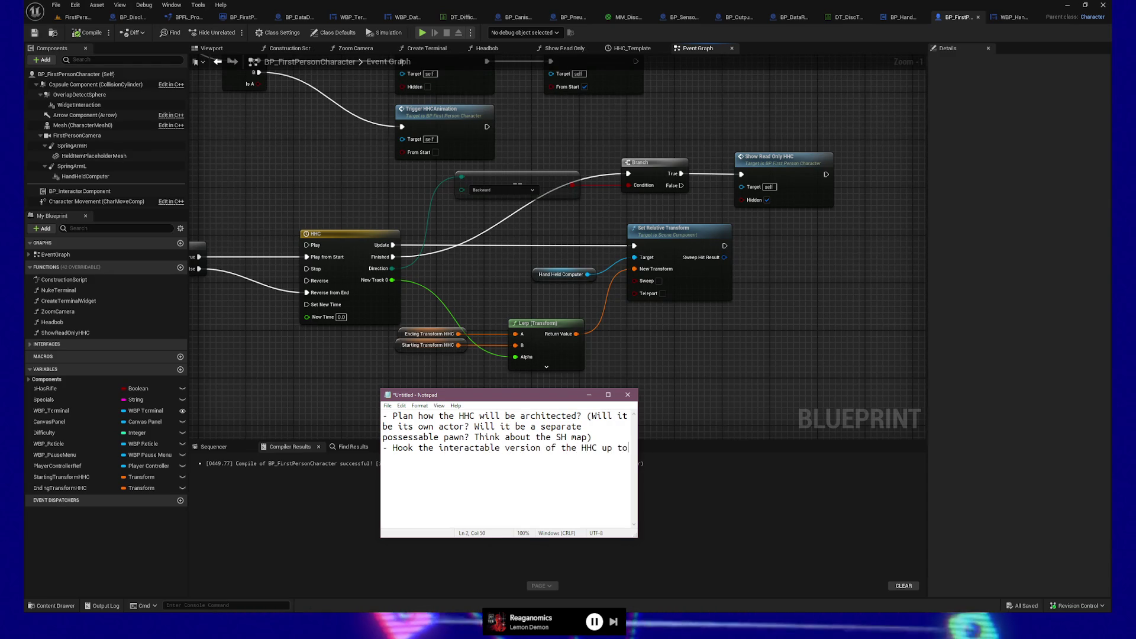
{"action": "type", "text": "the tab "}
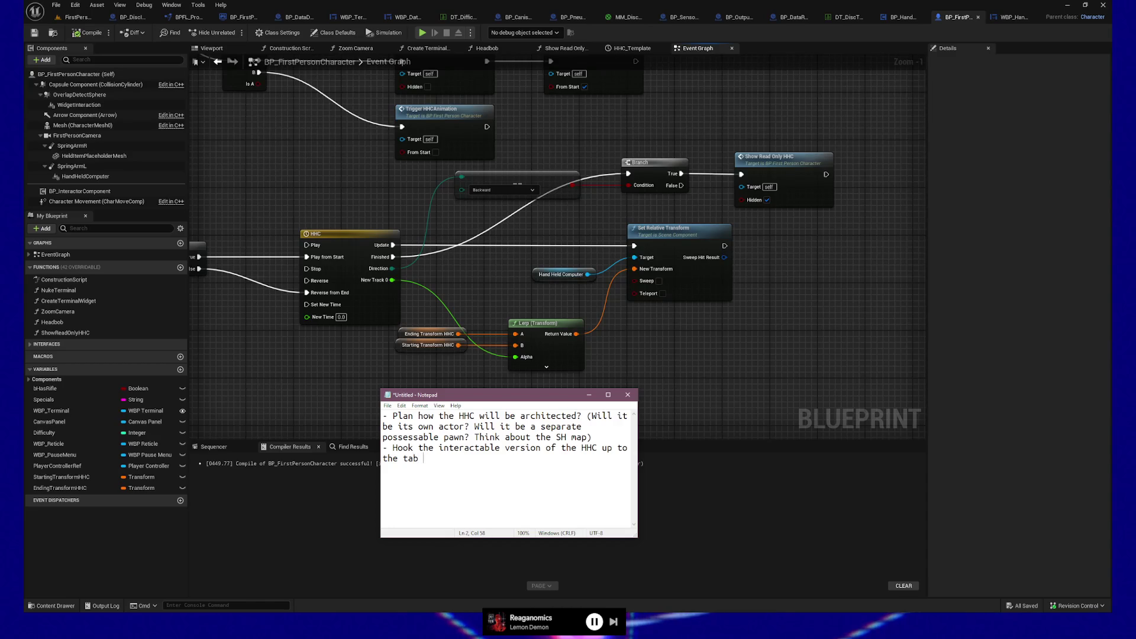
{"action": "type", "text": "input on the p"}
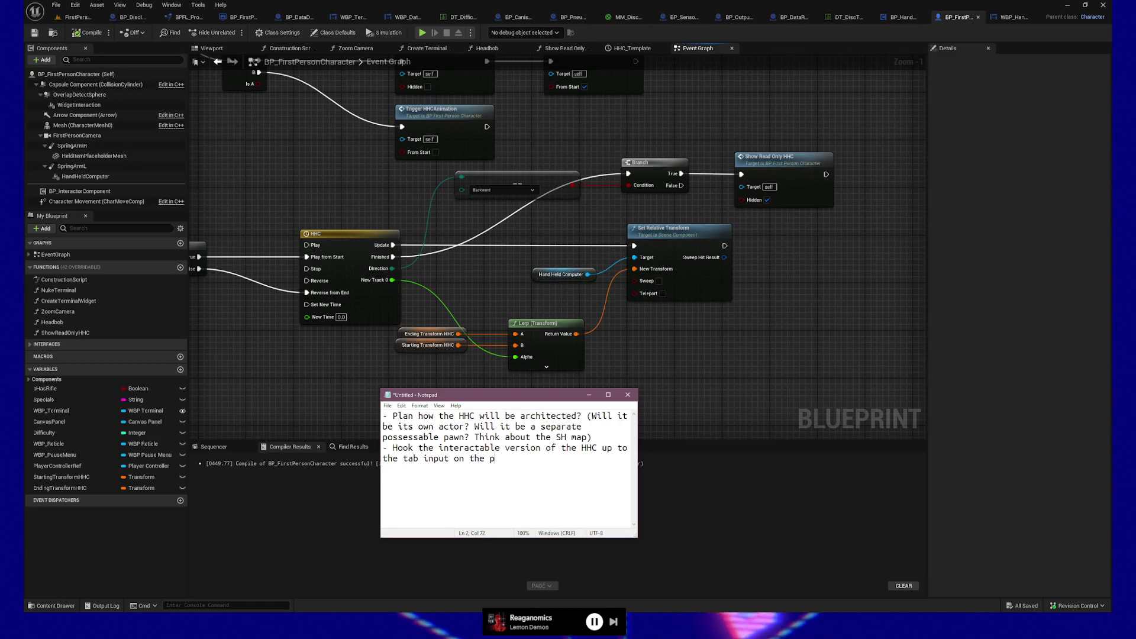
{"action": "type", "text": "layer character"}
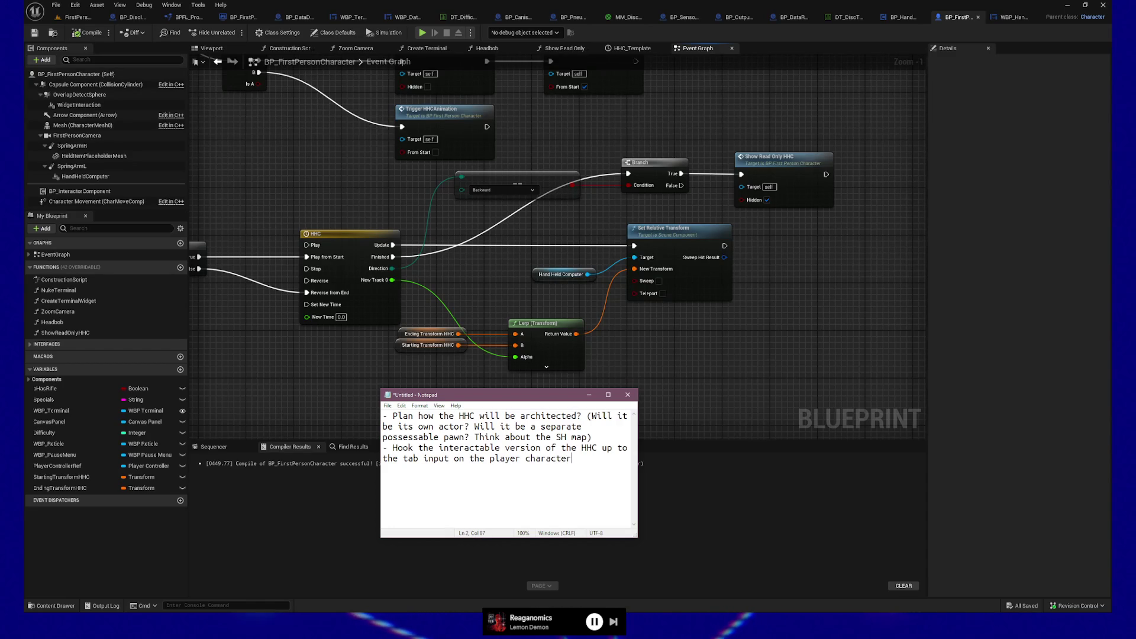
{"action": "type", "text": " (an"}
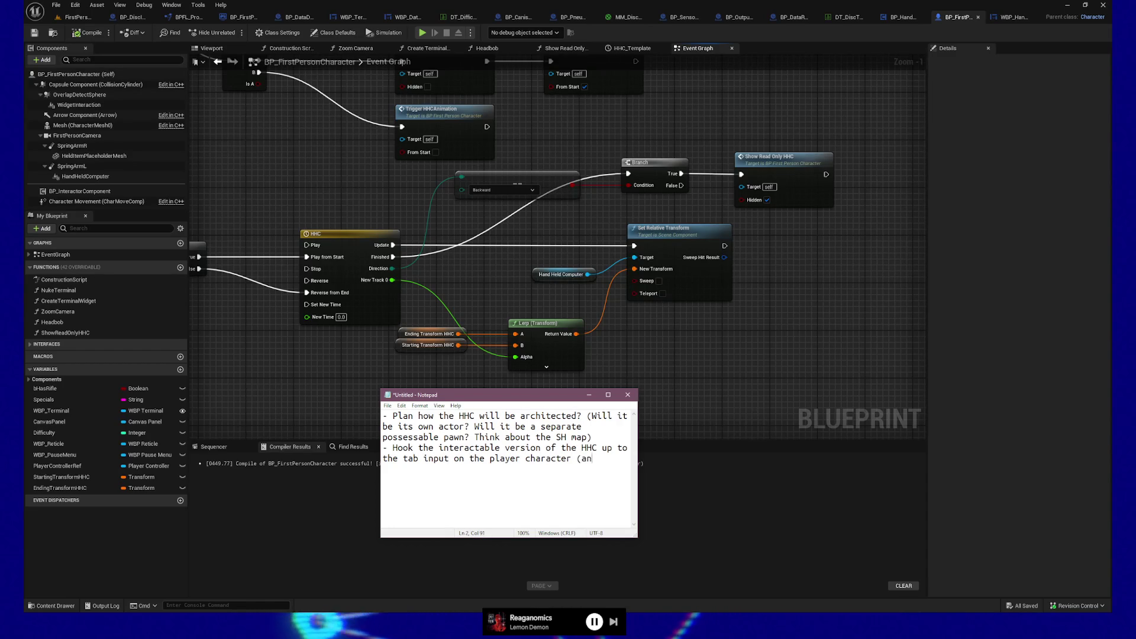
{"action": "type", "text": "d get it swapping between p"}
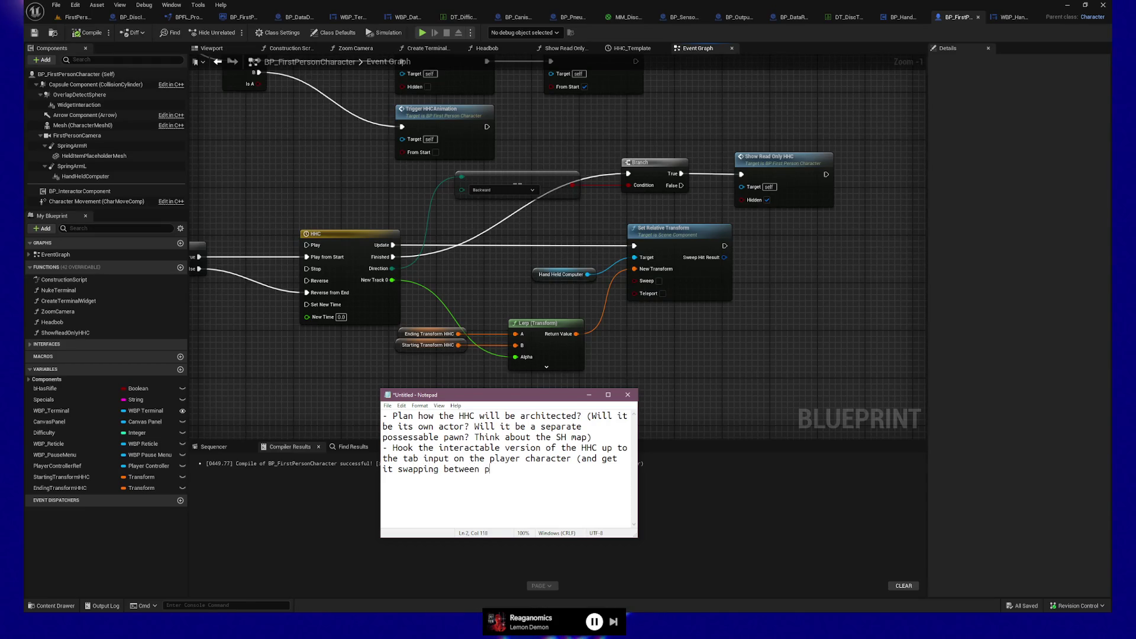
{"action": "type", "text": "awns.)"}
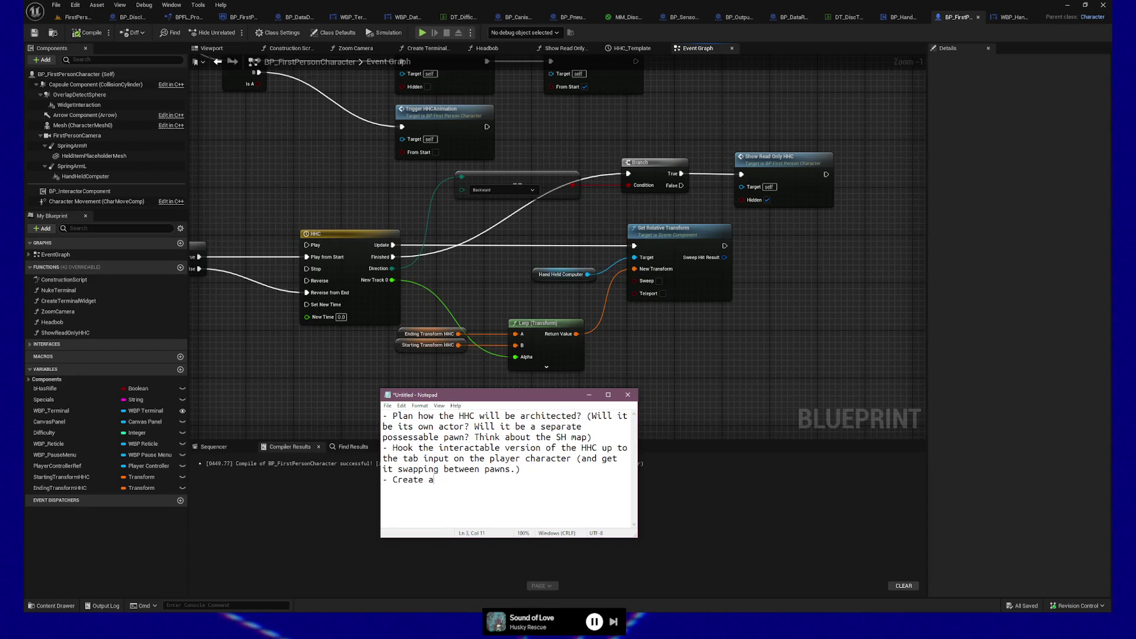
Continue the note with a function to show the player-attached terminal
{"action": "type", "text": "function"}
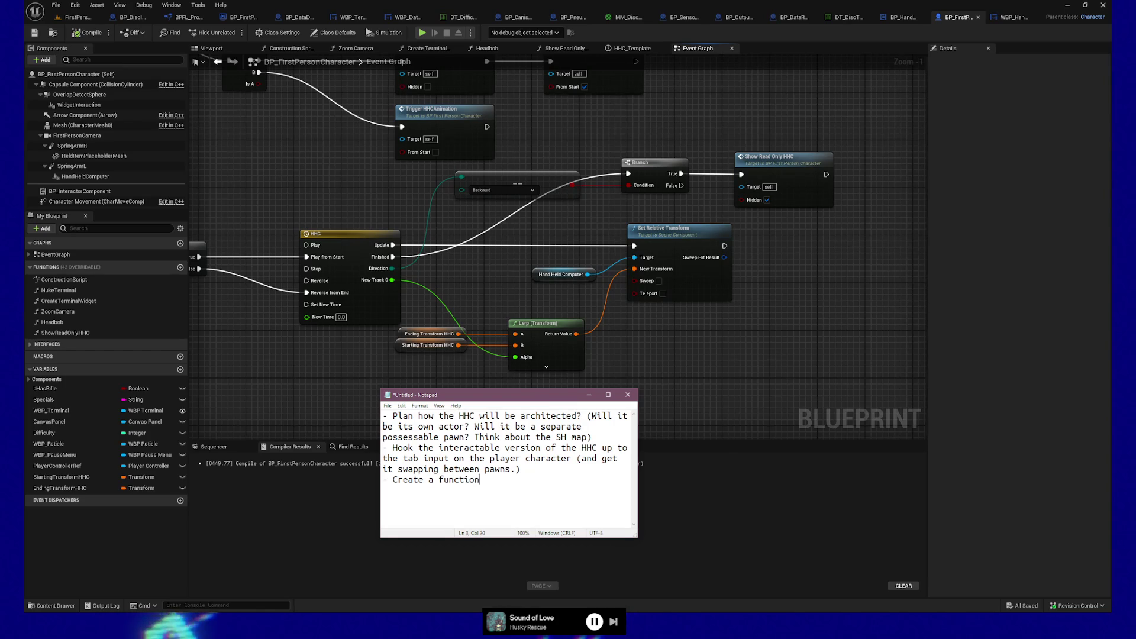
{"action": "type", "text": " to allow the "}
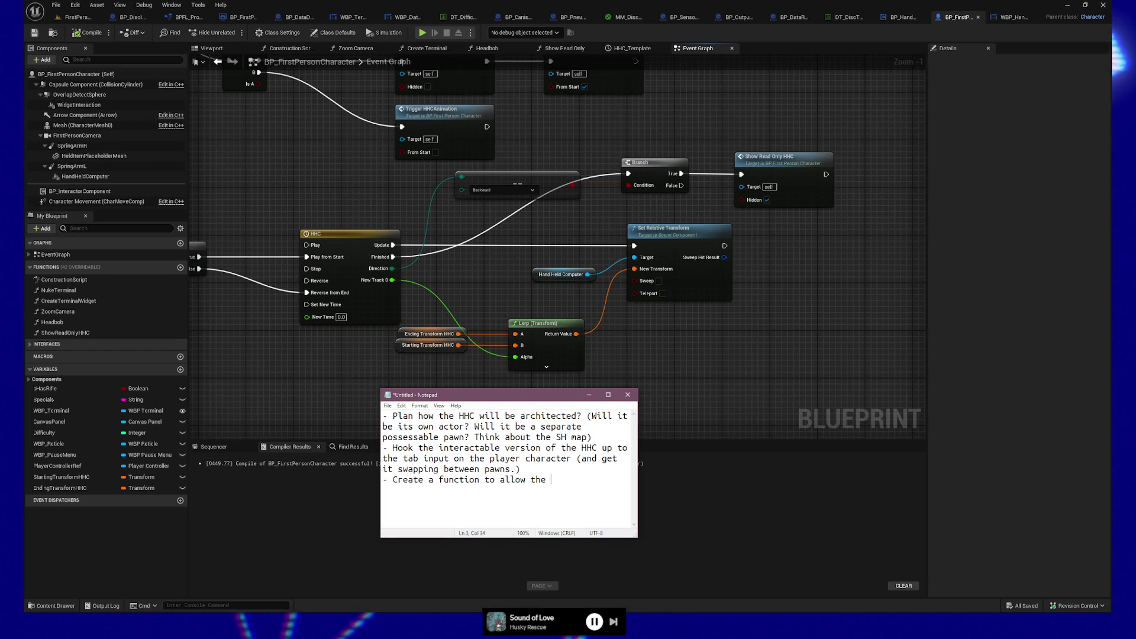
{"action": "type", "text": "player attached terminal to show up"}
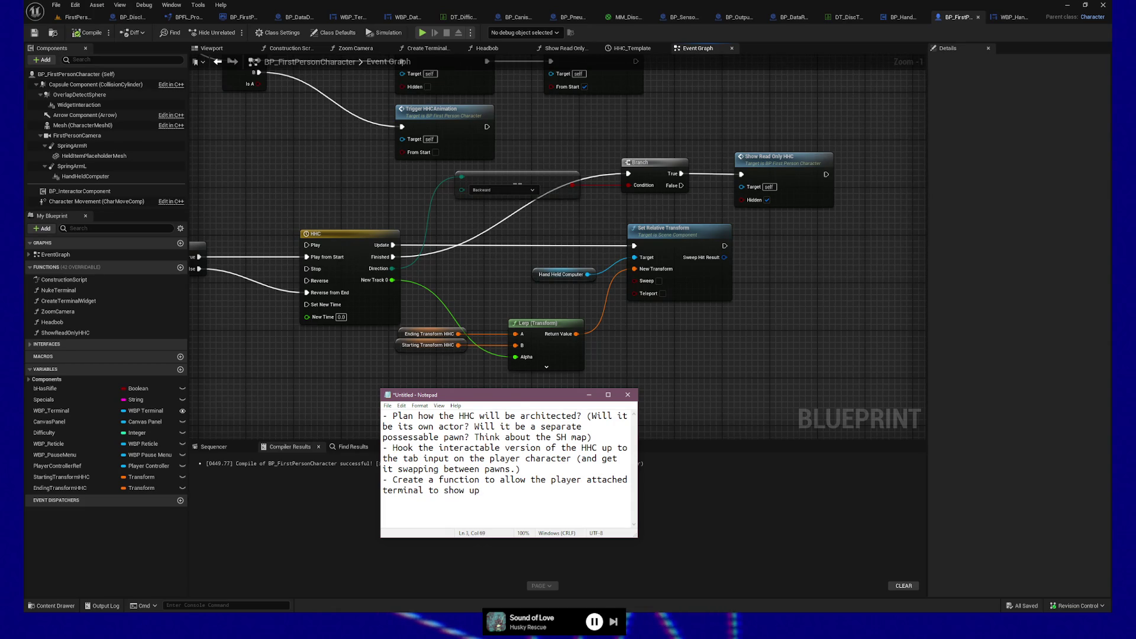
{"action": "key", "text": "alt+Tab"}
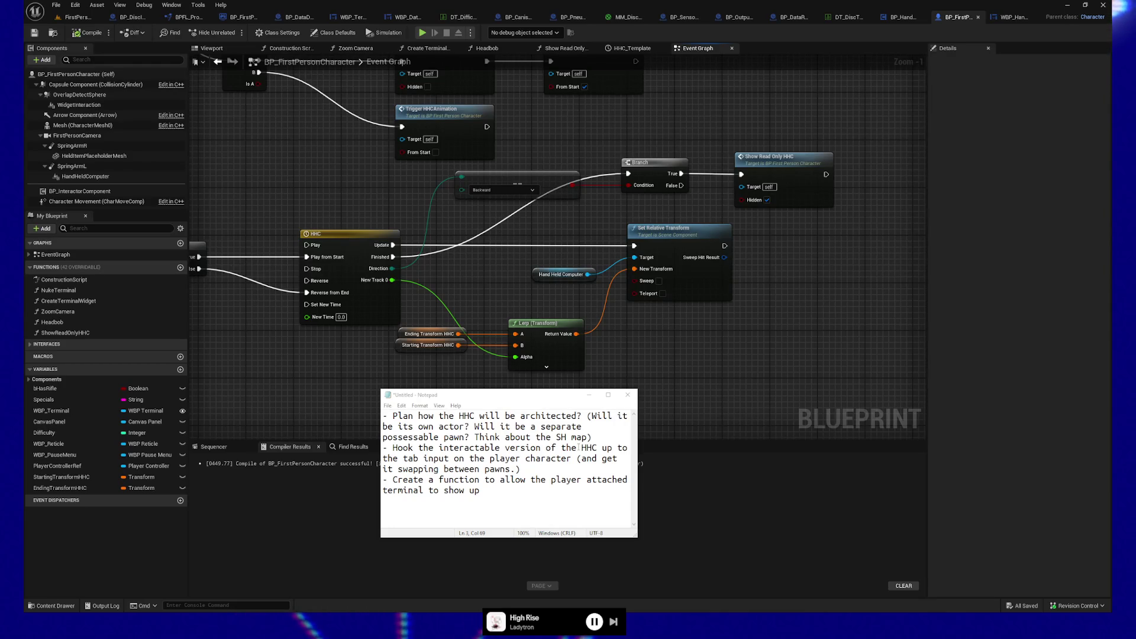
{"action": "left_click", "coordinate": [508, 495]}
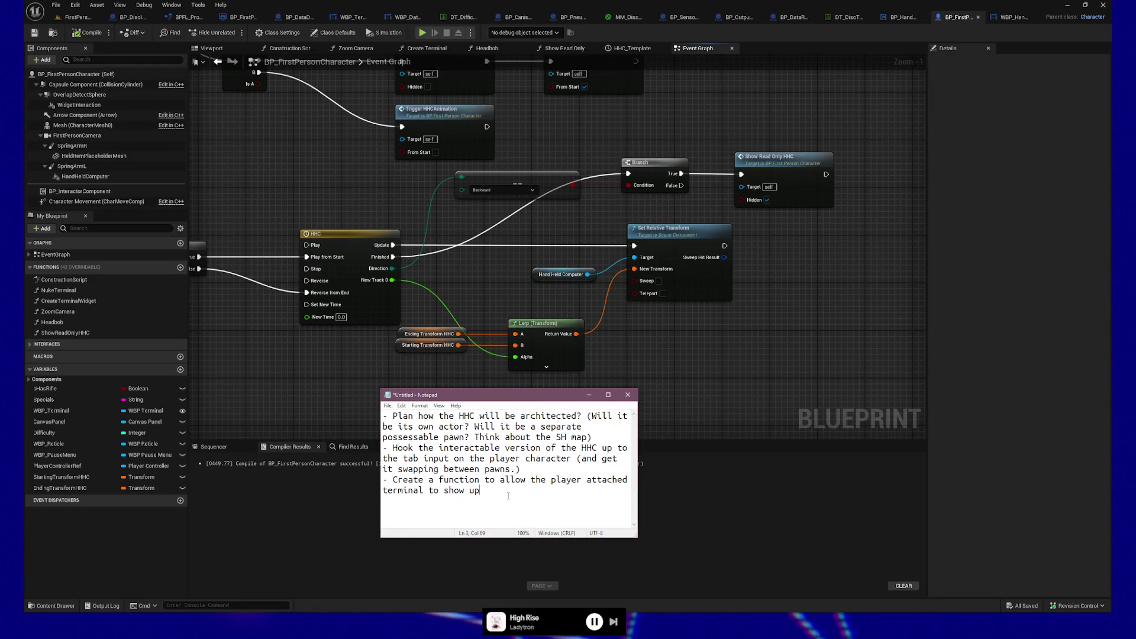
Append 'when needed' to the terminal note, remove the period after 'pawns', and add blank lines
{"action": "type", "text": " when needed"}
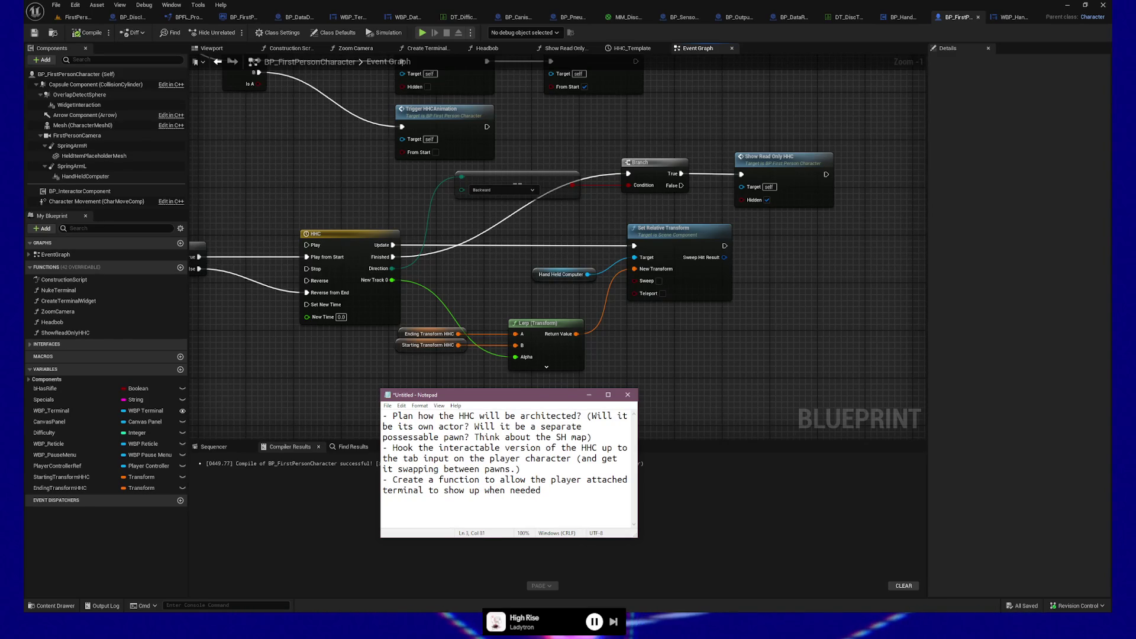
{"action": "key", "text": "BackSpace"}
{"action": "left_click", "coordinate": [508, 493]}
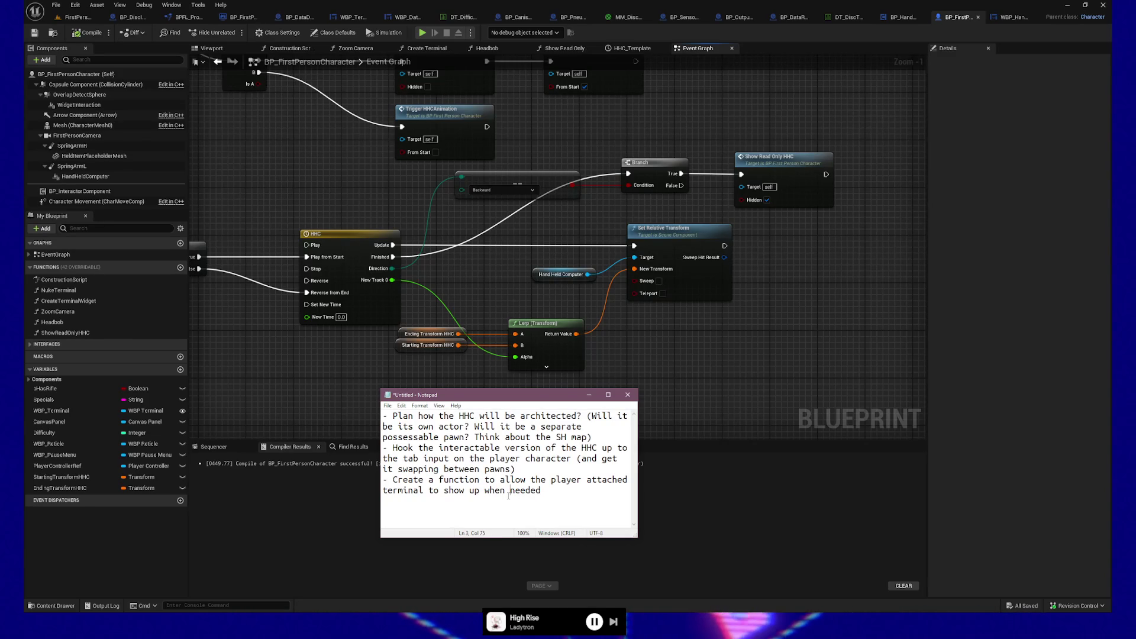
{"action": "key", "text": "End"}
{"action": "key", "text": "Return"}
{"action": "key", "text": "Return"}
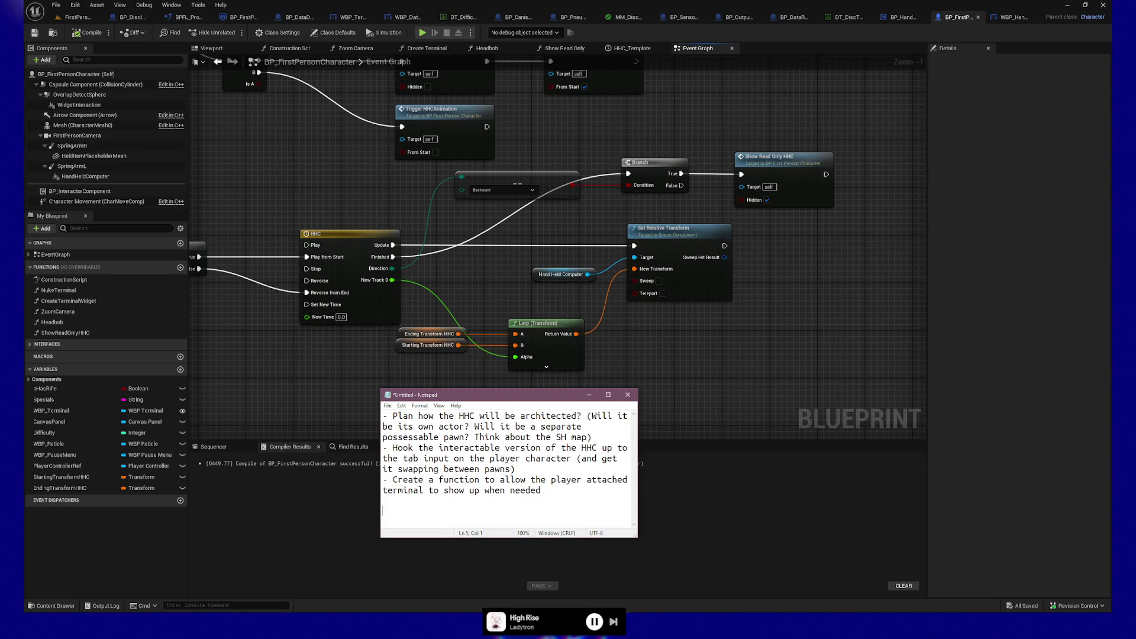
Minimize the planning notes and review the HHC notes, selecting the september's program line
{"action": "left_click", "coordinate": [589, 395]}
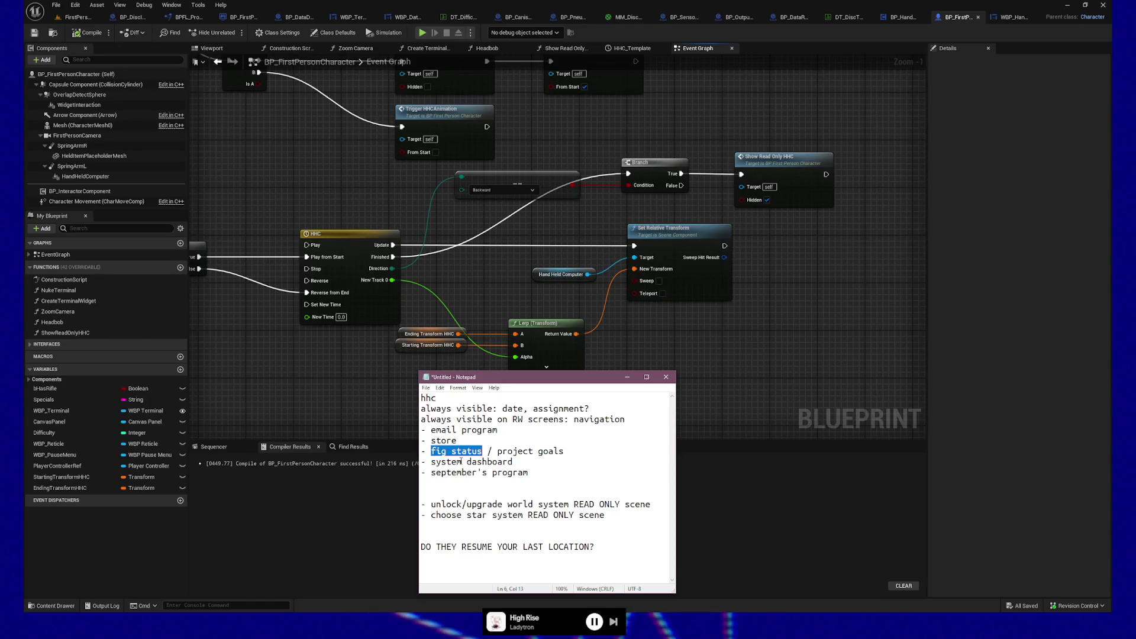
{"action": "left_click", "coordinate": [431, 462]}
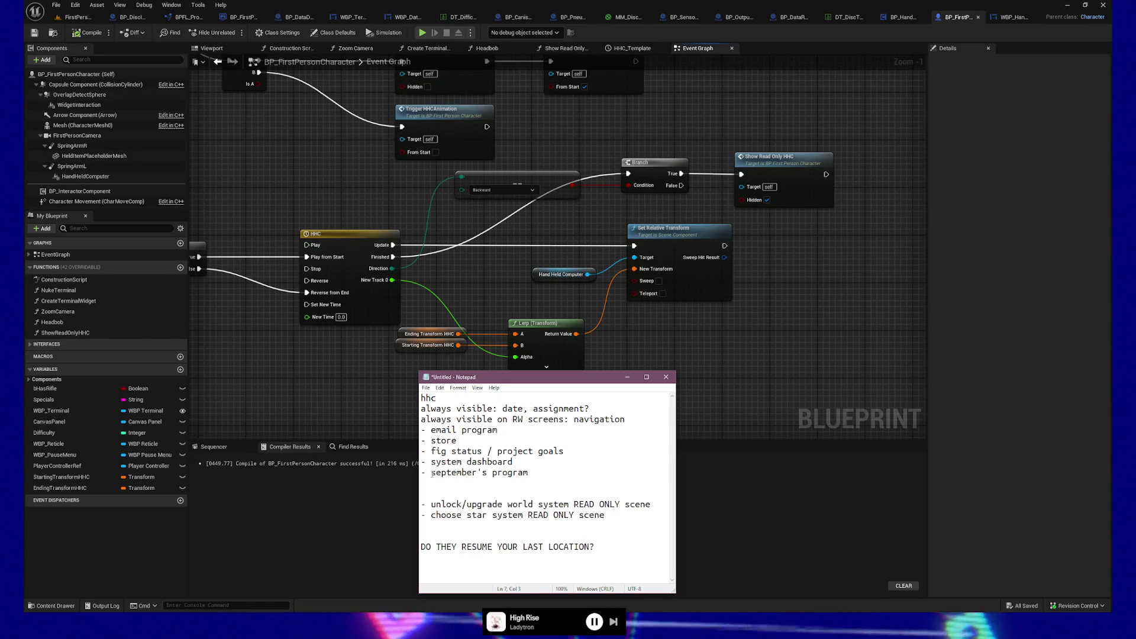
{"action": "key", "text": "Down"}
{"action": "key", "text": "shift+End"}
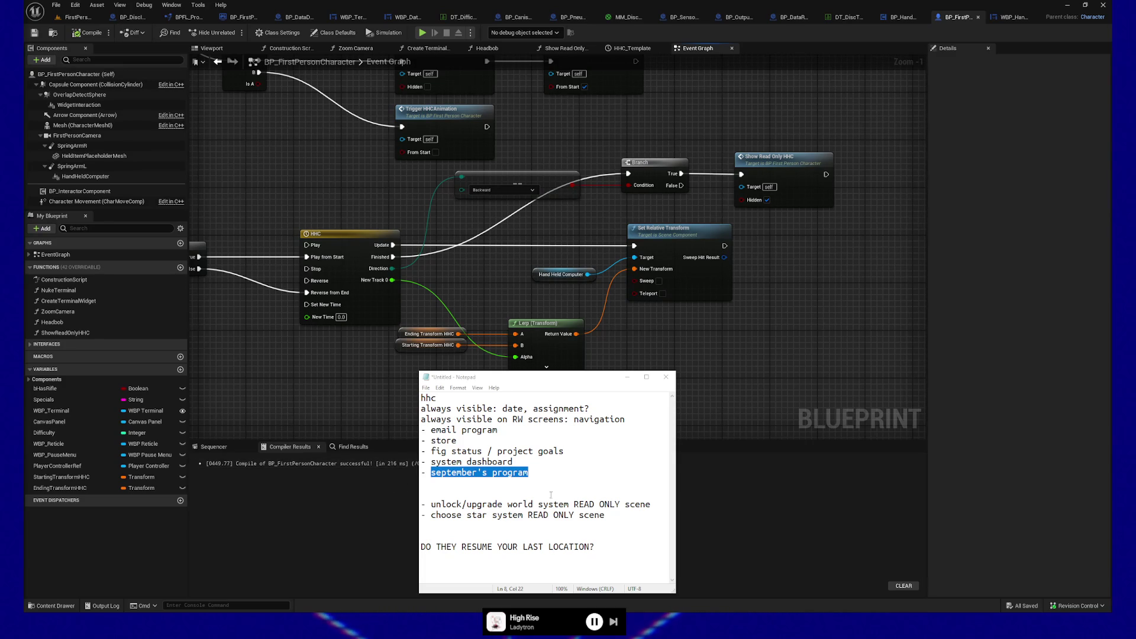
{"action": "left_click", "coordinate": [549, 470]}
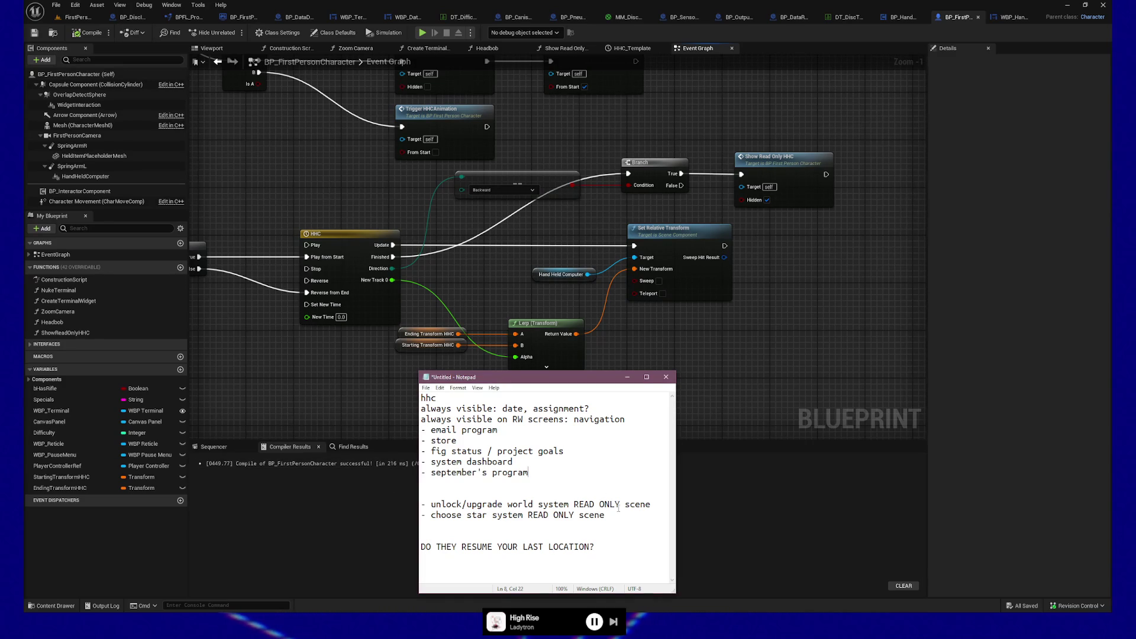
Select the two READ ONLY scene lines and the five program list lines in the HHC notes
{"action": "left_click_drag", "start_coordinate": [621, 517], "coordinate": [416, 506]}
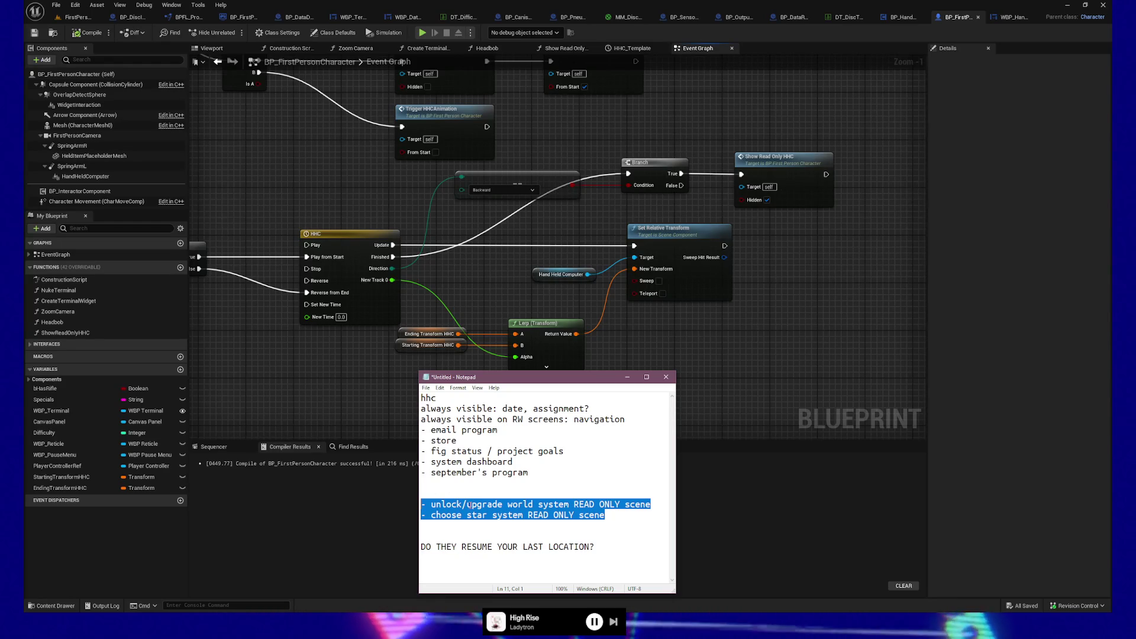
{"action": "left_click", "coordinate": [611, 547]}
{"action": "left_click_drag", "start_coordinate": [610, 547], "coordinate": [419, 548]}
{"action": "left_click", "coordinate": [543, 472]}
{"action": "mouse_move", "coordinate": [543, 472]}
{"action": "left_mouse_down"}
{"action": "mouse_move", "coordinate": [421, 452]}
{"action": "mouse_move", "coordinate": [413, 436]}
{"action": "left_mouse_up"}
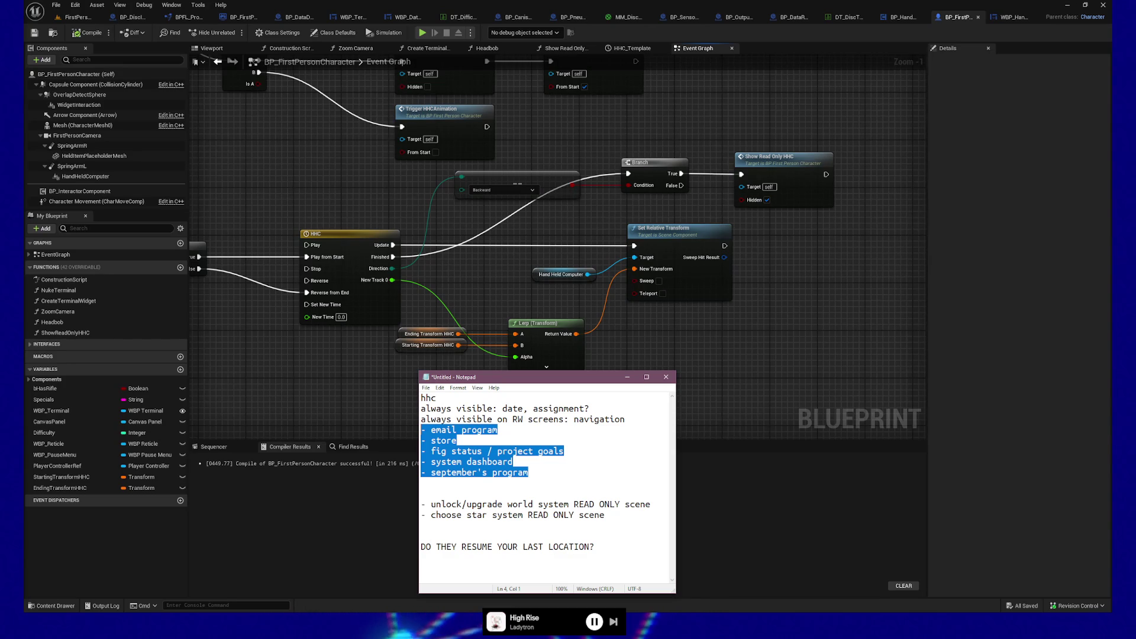
Minimize the handheld computer notes window to reveal the Blueprint event graph
{"action": "key", "text": "alt+Tab"}
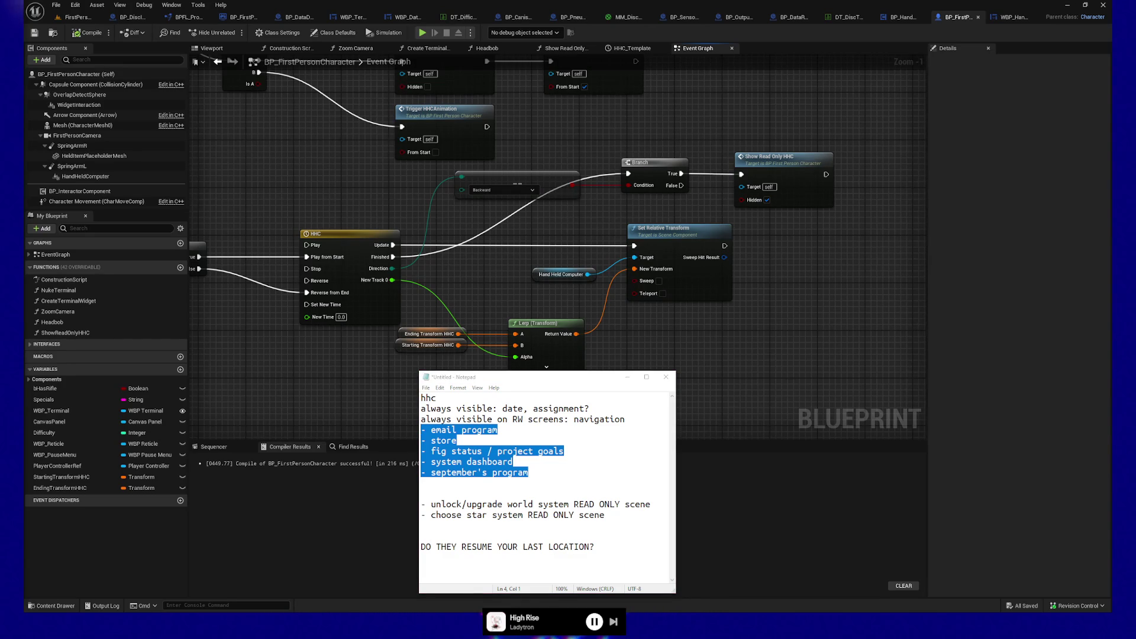
{"action": "left_click", "coordinate": [557, 469]}
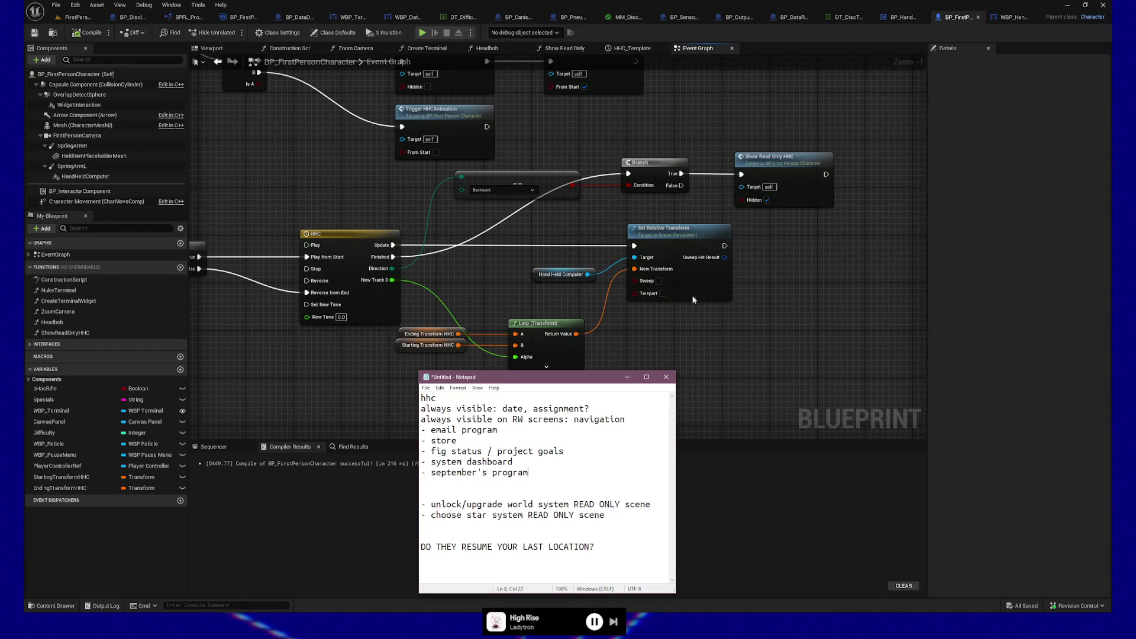
{"action": "left_click", "coordinate": [627, 377]}
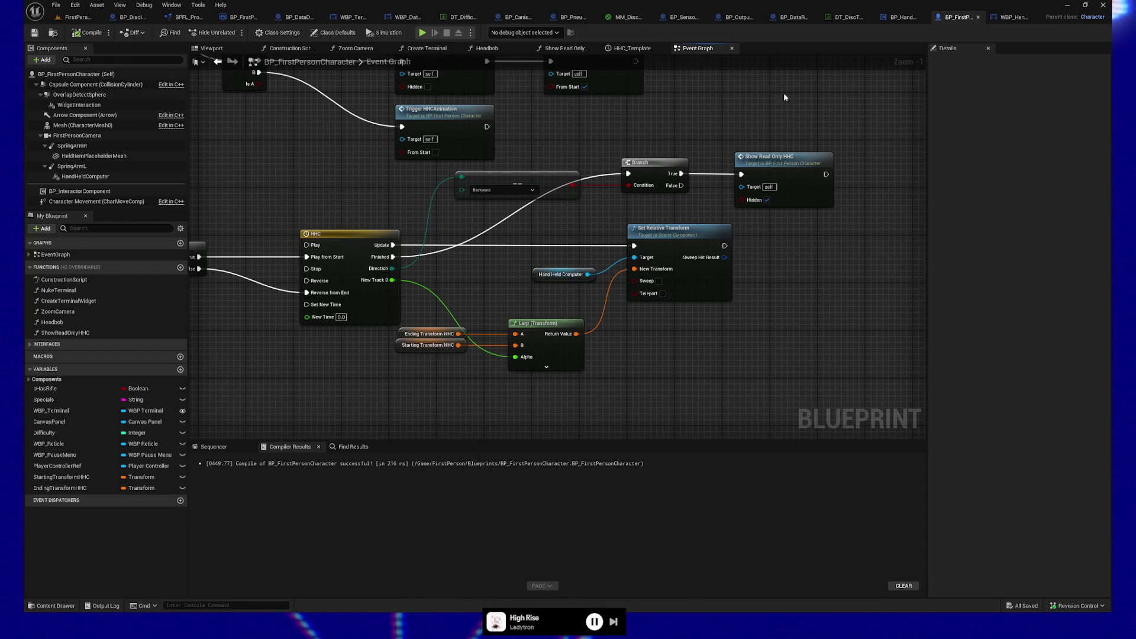
{"action": "mouse_move", "coordinate": [707, 118]}
{"action": "left_mouse_down"}
{"action": "mouse_move", "coordinate": [725, 247]}
{"action": "mouse_move", "coordinate": [784, 161]}
{"action": "left_mouse_up"}
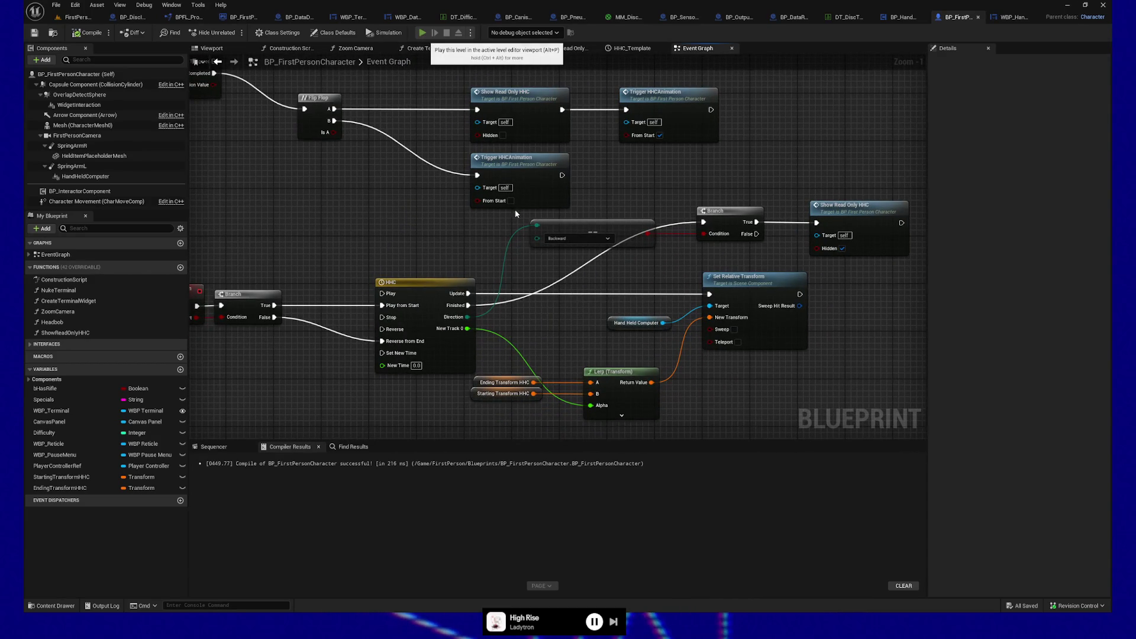
{"action": "left_click", "coordinate": [423, 33]}
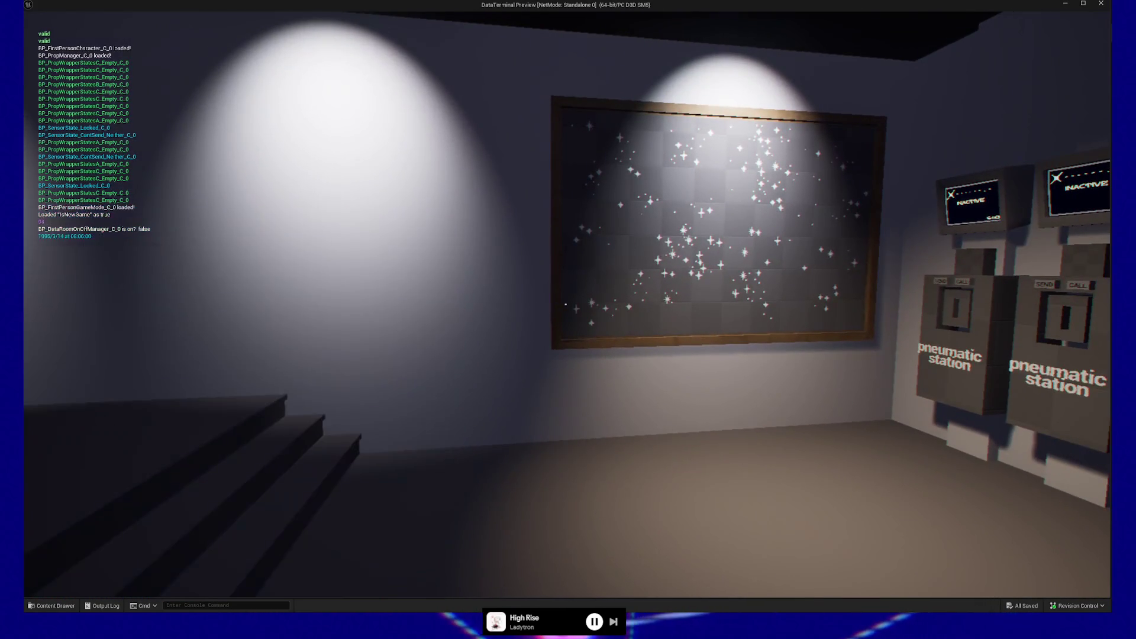
{"action": "key", "text": "Escape"}
{"action": "left_click", "coordinate": [546, 479]}
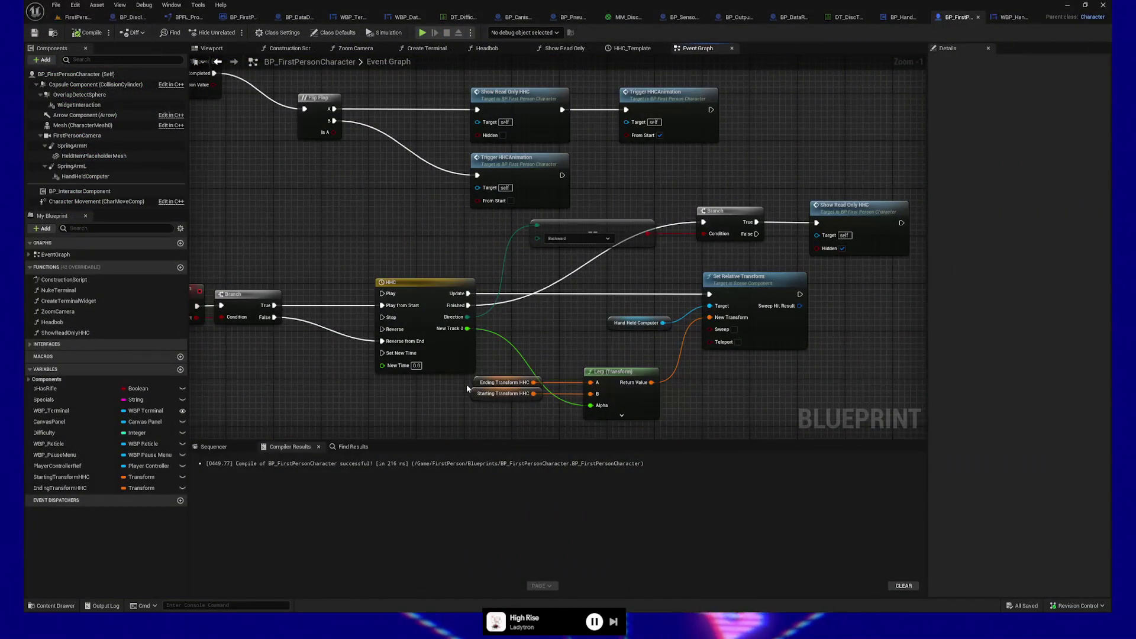